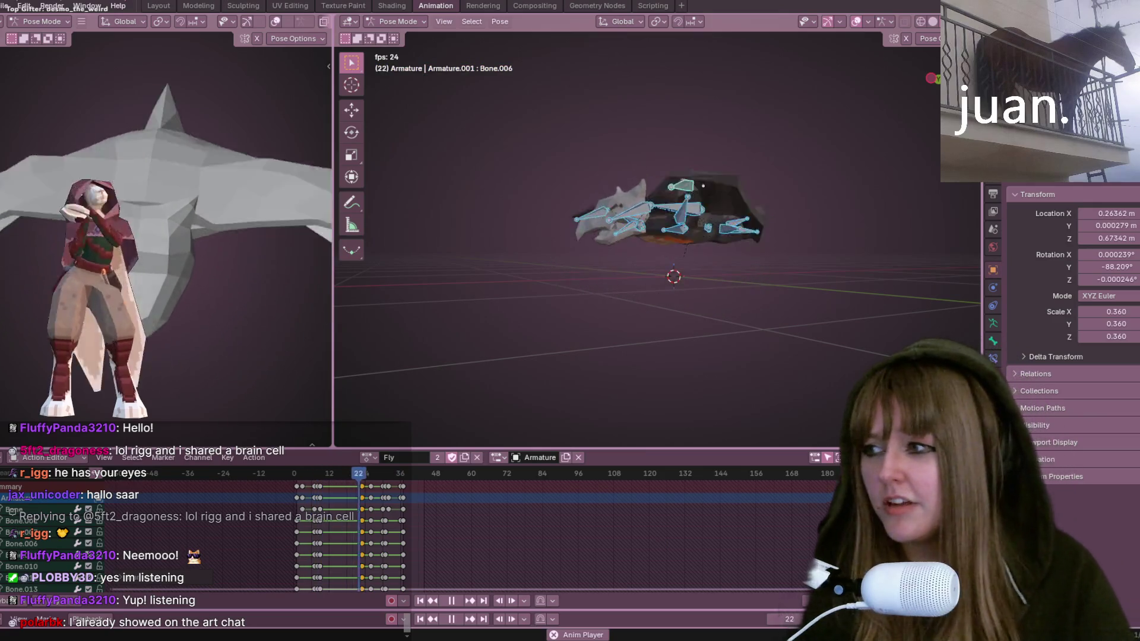
Step: Switch to the Chrome window showing the shared image.png screenshot
key(alt+Tab)
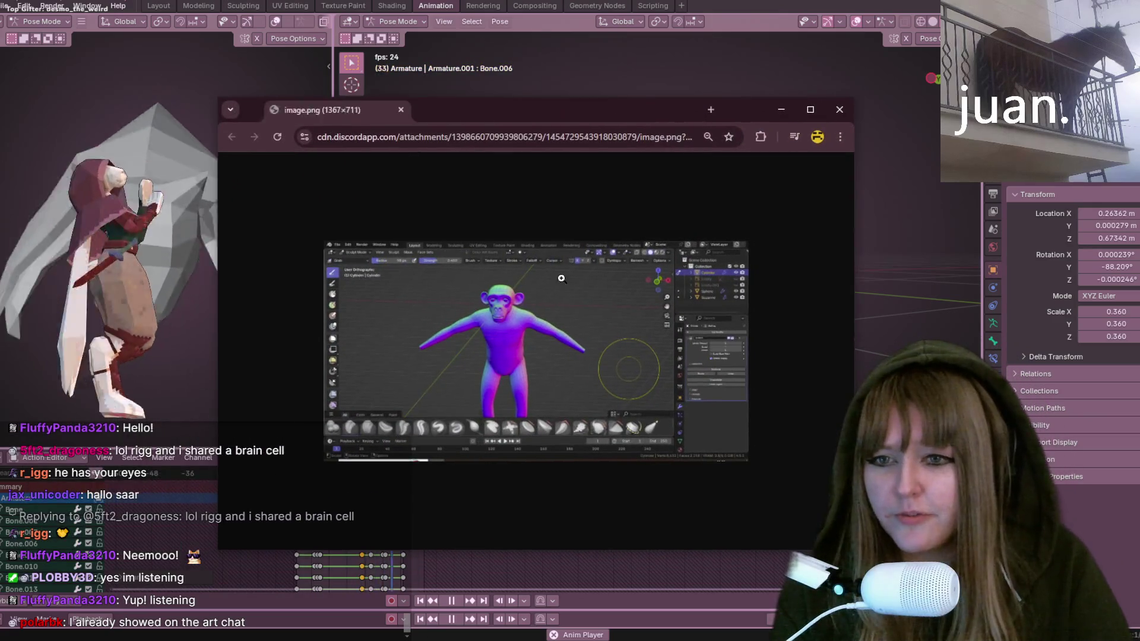
Step: Enlarge image.png, maximize the window, and zoom in on the sculpted monkey's head
click(528, 340)
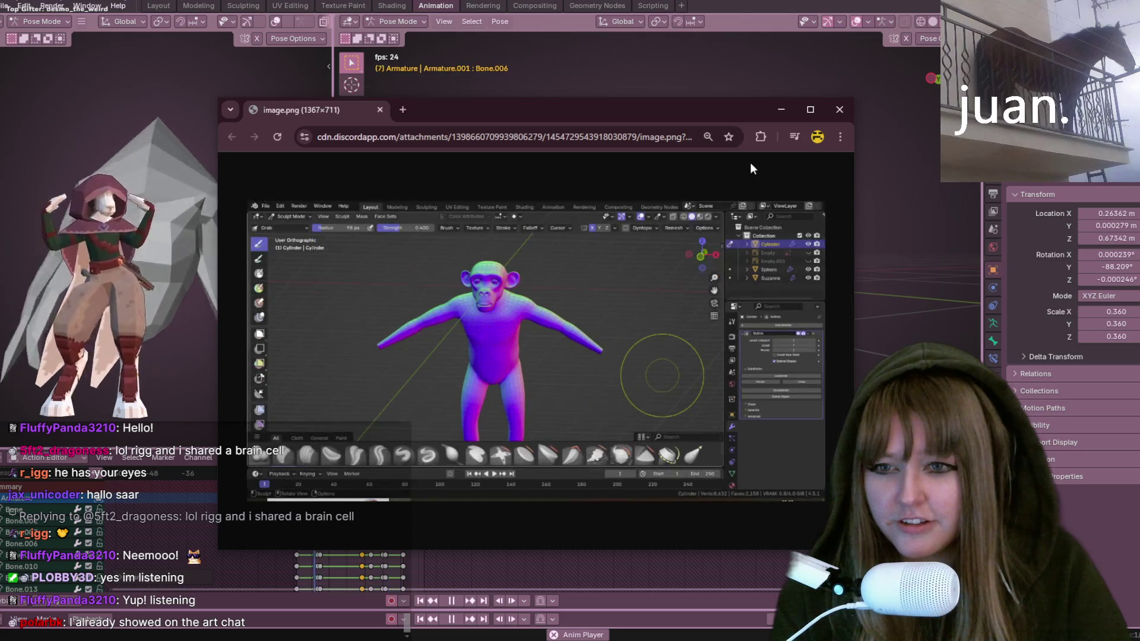
click(815, 110)
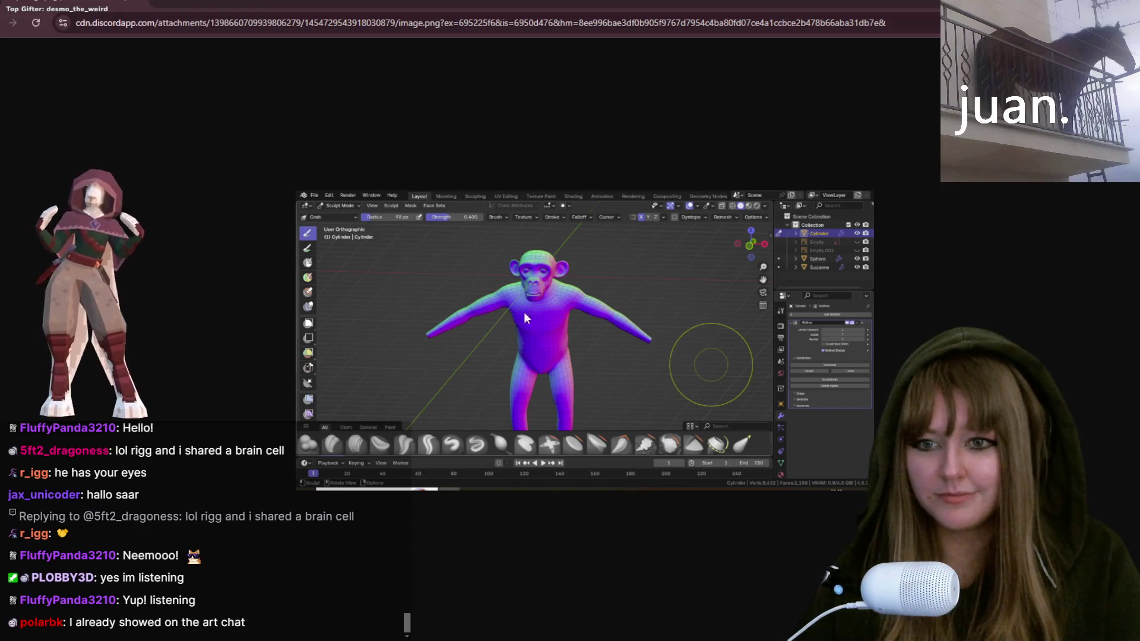
ctrl+scroll(583, 345, up, 5)
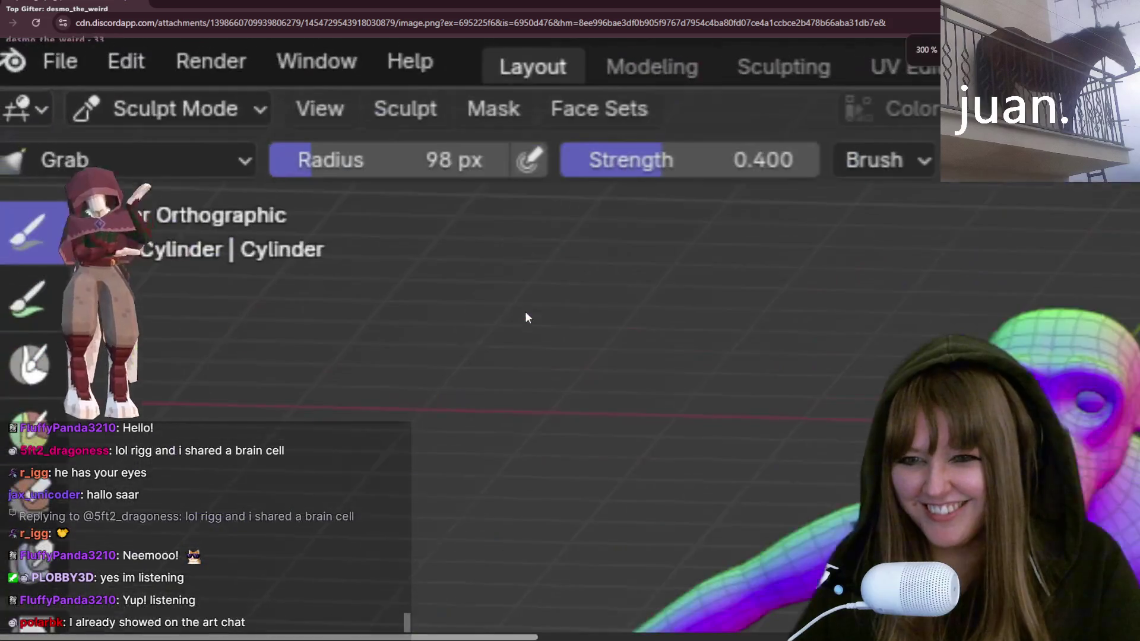
drag(468, 632, 689, 633)
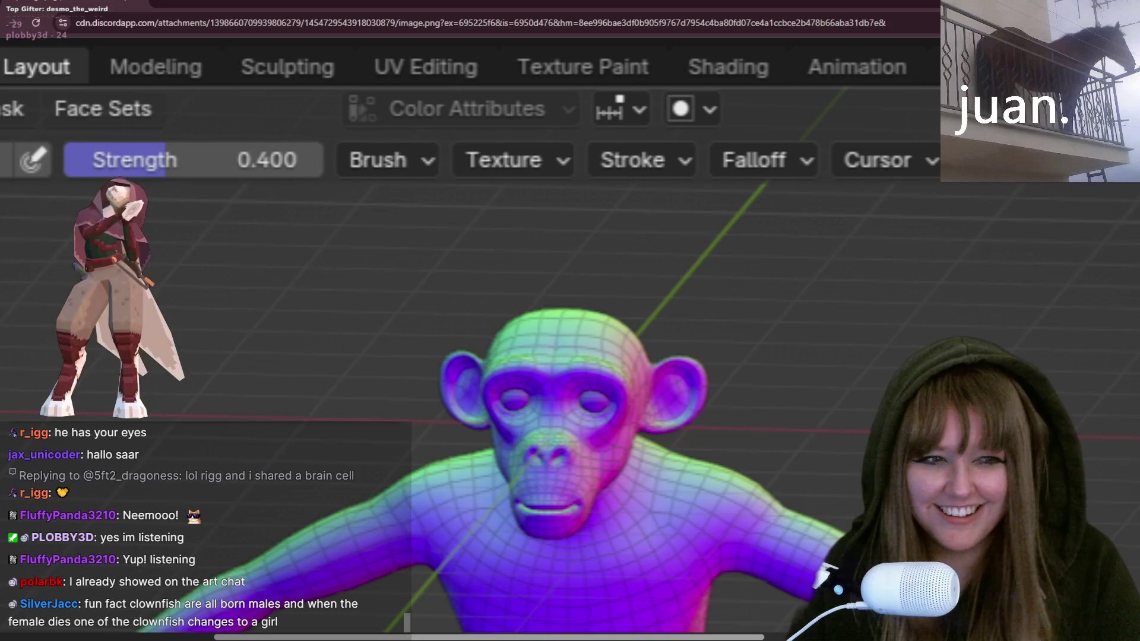
ctrl+scroll(742, 383, up, 2)
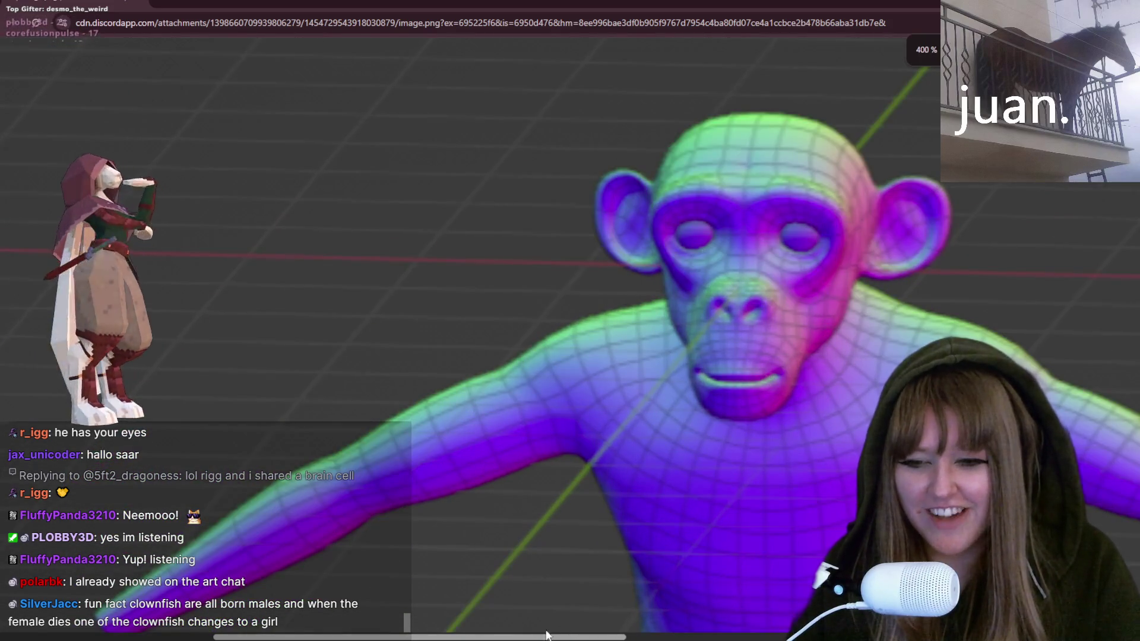
drag(546, 634, 640, 618)
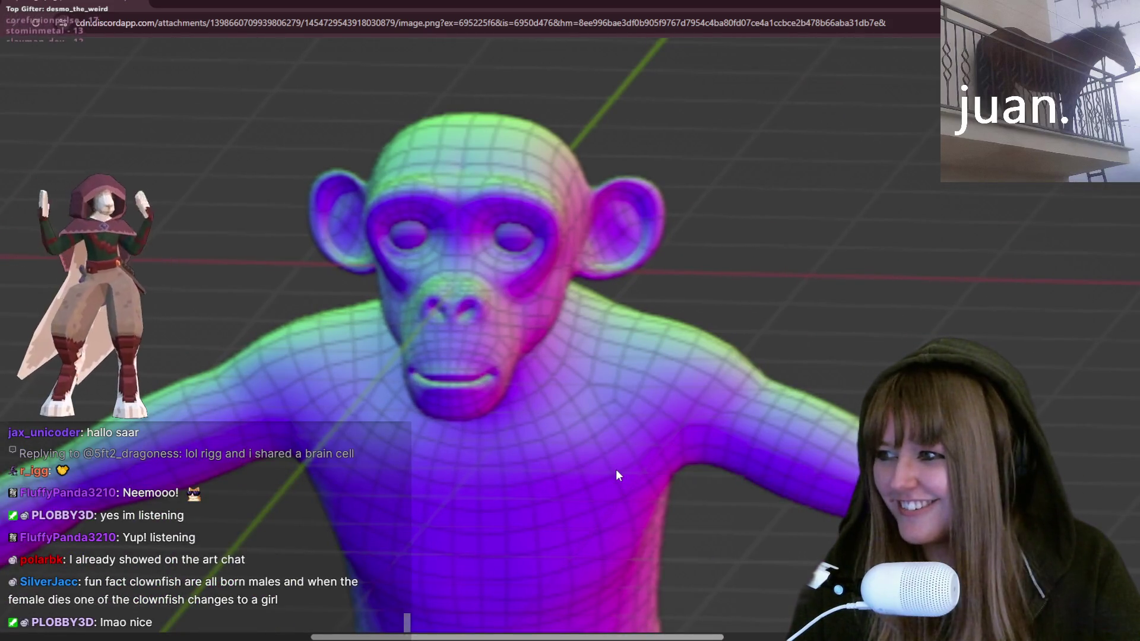
scroll(616, 475, down, 1)
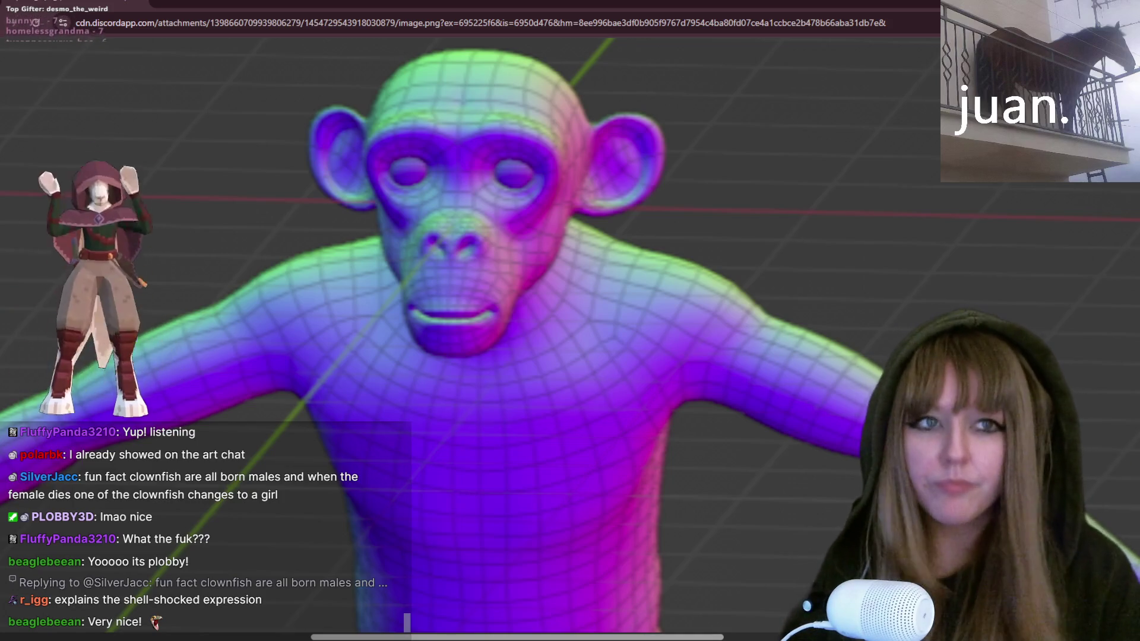
Step: Exit full screen and close Chrome, returning to the bat animation in Blender
key(F11)
click(876, 113)
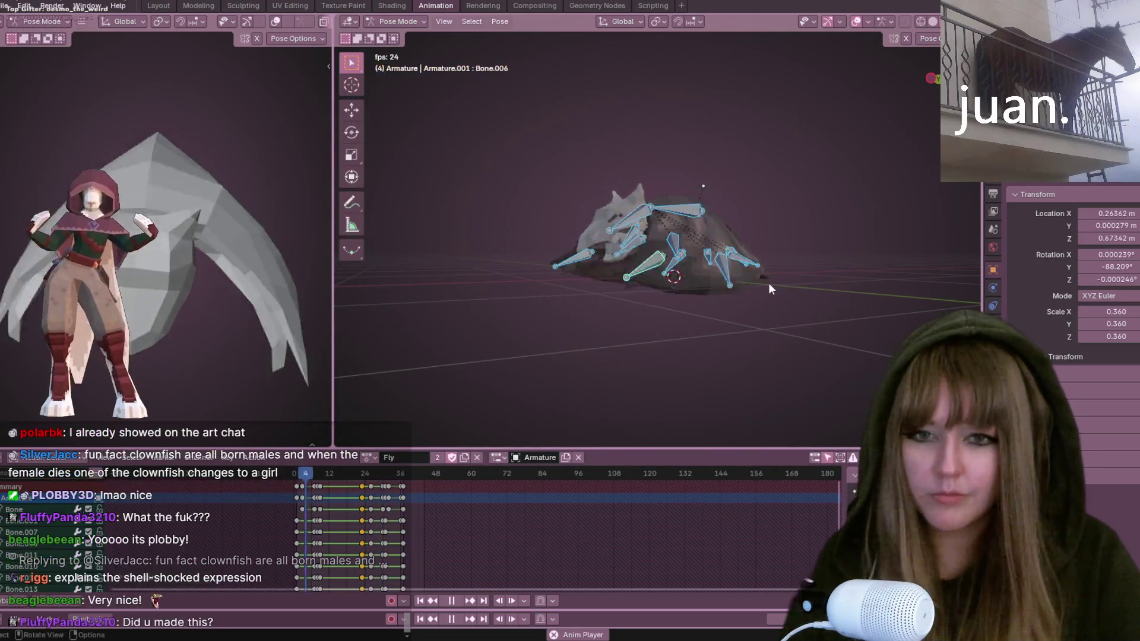
mouse_move(636, 217)
middle_down()
mouse_move(546, 180)
mouse_move(450, 112)
mouse_move(746, 213)
mouse_move(864, 181)
mouse_move(764, 128)
mouse_move(675, 118)
mouse_move(683, 177)
mouse_move(832, 261)
mouse_move(754, 310)
mouse_move(790, 40)
mouse_move(768, 71)
mouse_move(743, 240)
mouse_move(790, 390)
mouse_move(780, 376)
mouse_move(743, 422)
mouse_move(796, 165)
mouse_move(835, 158)
mouse_move(485, 58)
mouse_move(482, 161)
mouse_move(510, 33)
mouse_move(715, 287)
mouse_move(701, 224)
mouse_move(374, 287)
mouse_move(595, 216)
mouse_move(579, 271)
mouse_move(754, 236)
mouse_move(728, 243)
mouse_move(683, 209)
mouse_move(410, 156)
mouse_move(620, 172)
mouse_move(694, 249)
mouse_move(594, 386)
middle_up()
Step: Stop playback, shift the selected Fly keyframes near frame 22, and go to frame 21
key(space)
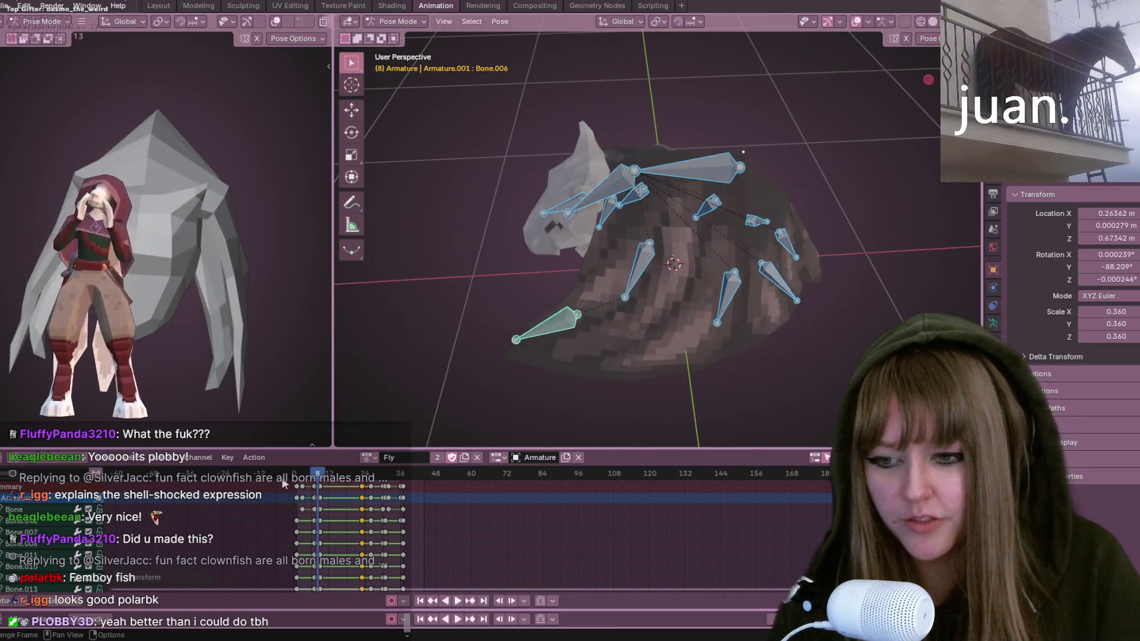
key(space)
key(g)
click(360, 484)
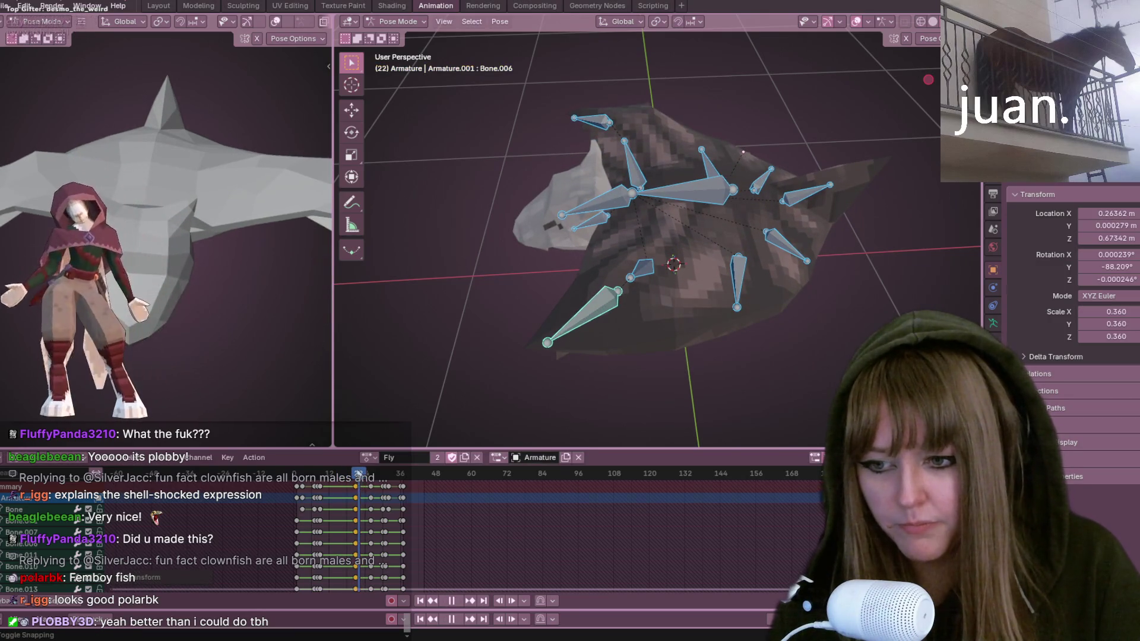
click(356, 470)
mouse_move(559, 355)
middle_down()
mouse_move(736, 291)
mouse_move(811, 209)
mouse_move(893, 161)
mouse_move(799, 199)
mouse_move(736, 146)
middle_up()
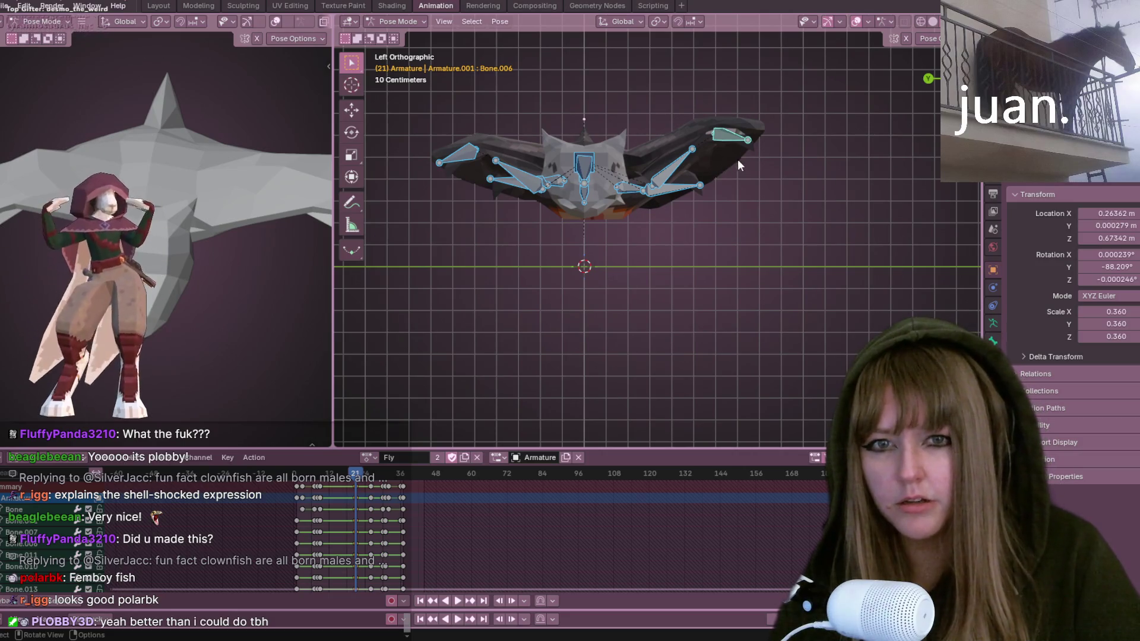
Step: Select the bat's wing-tip bones and move them down at frame 21
click(741, 143)
shift+click(458, 153)
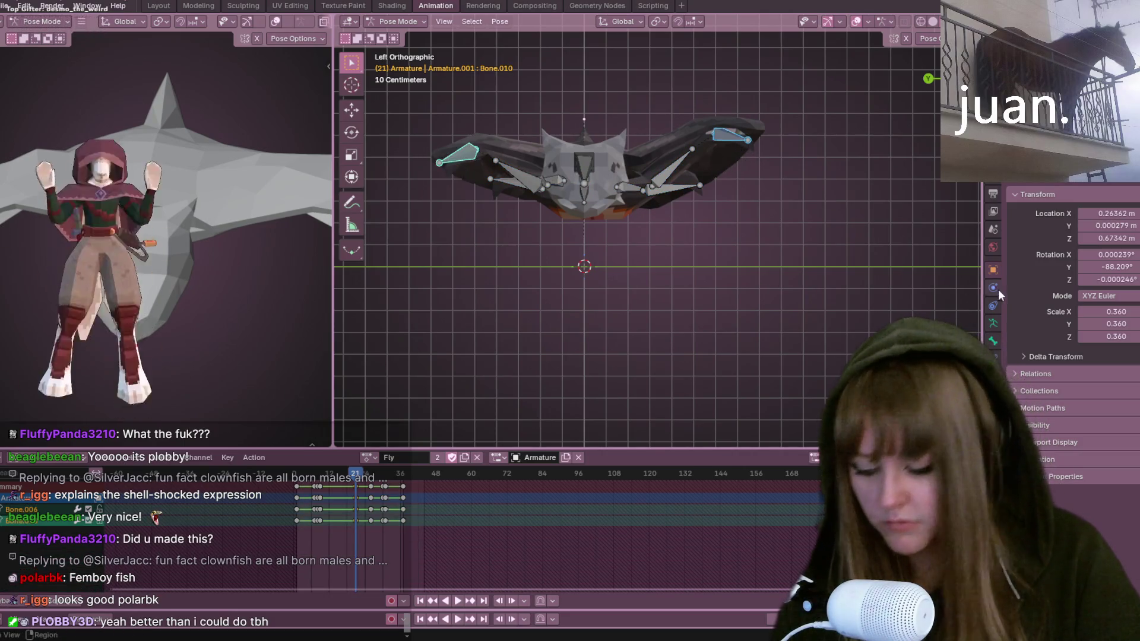
mouse_move(890, 273)
alt+middle_down()
mouse_move(814, 224)
mouse_move(811, 250)
alt+middle_up()
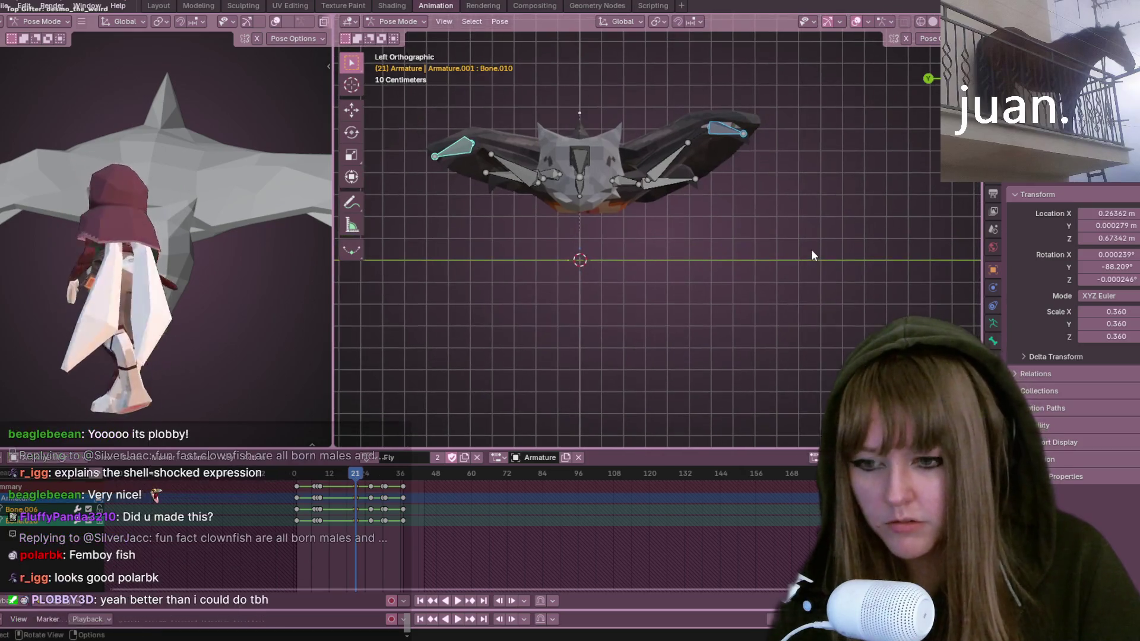
key(g)
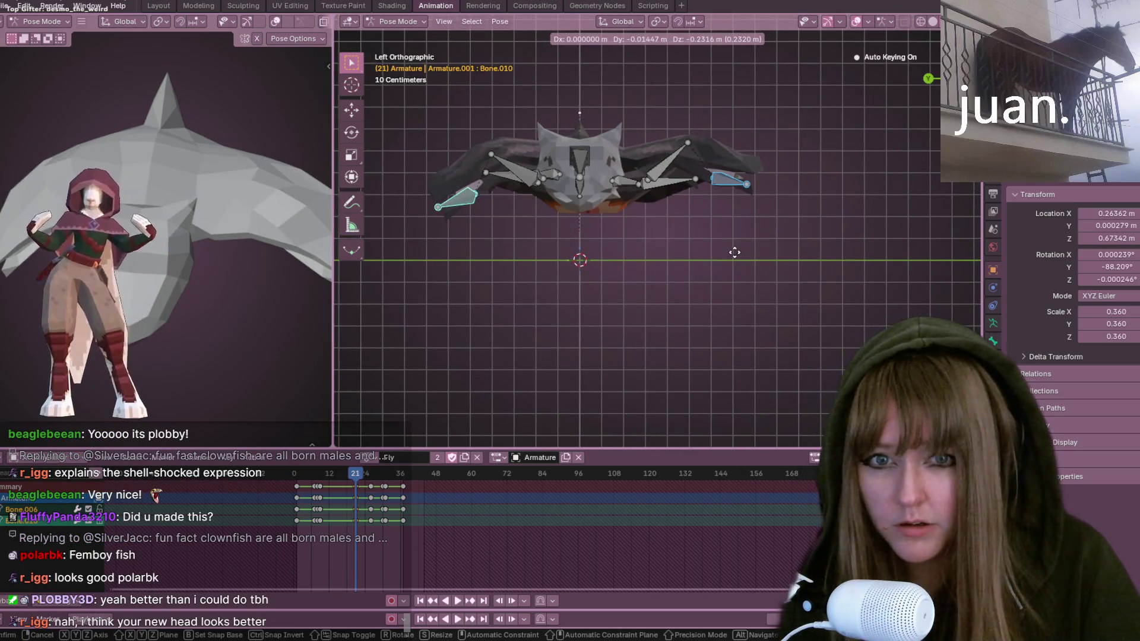
click(734, 259)
Step: Rotate a single wing bone upward into the raised pose
click(761, 229)
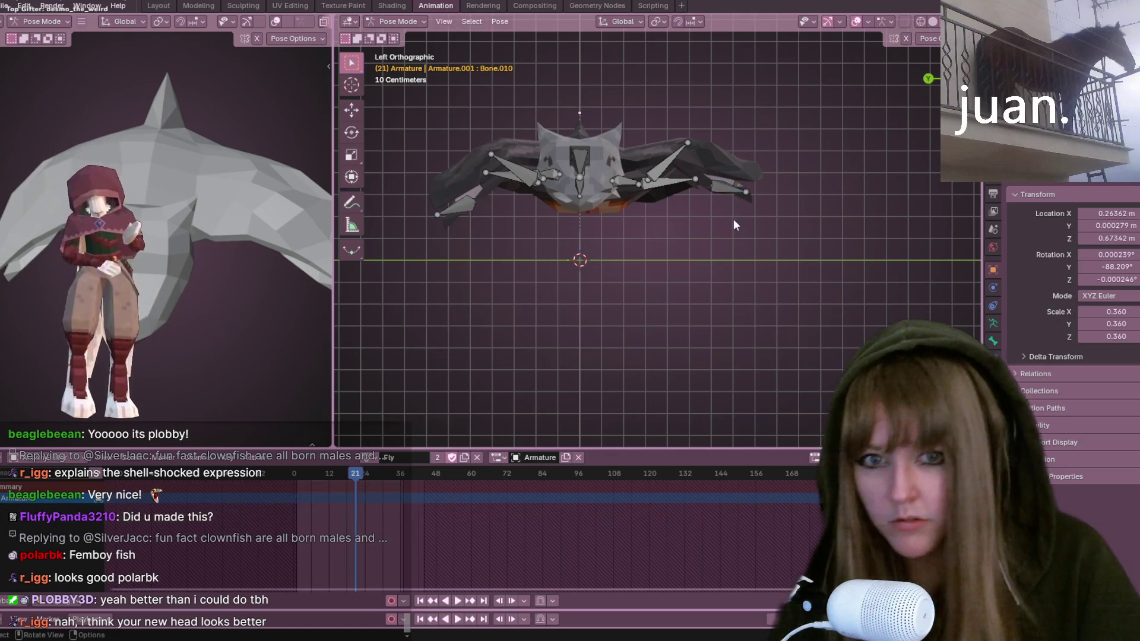
click(725, 187)
key(r)
click(774, 237)
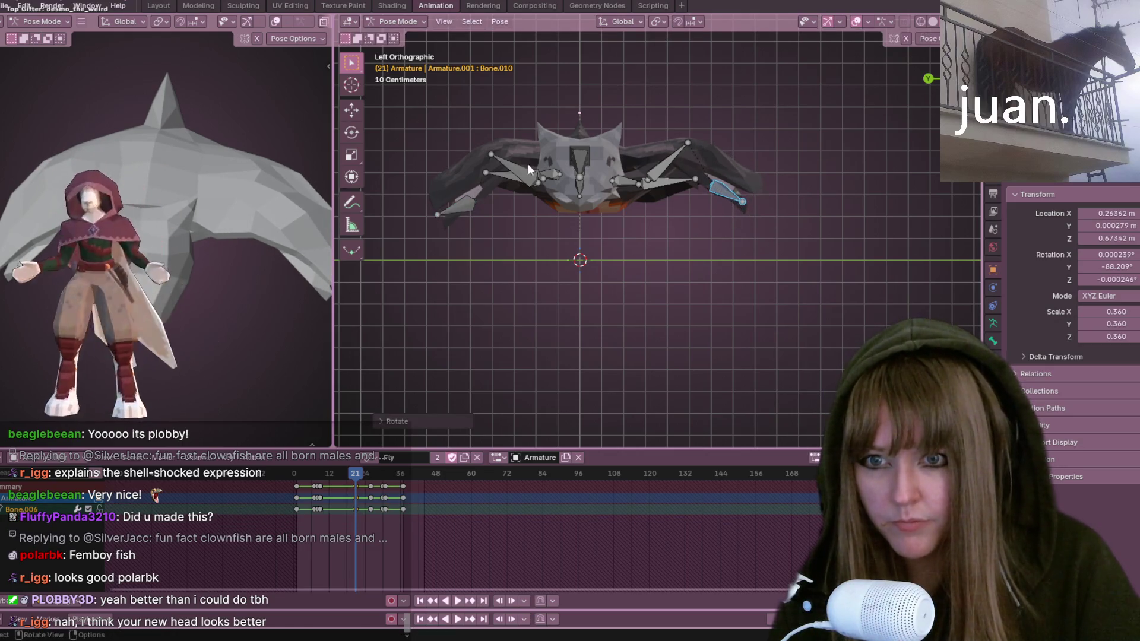
Step: Rotate and lift both inner wing bones upward
shift+click(654, 164)
key(r)
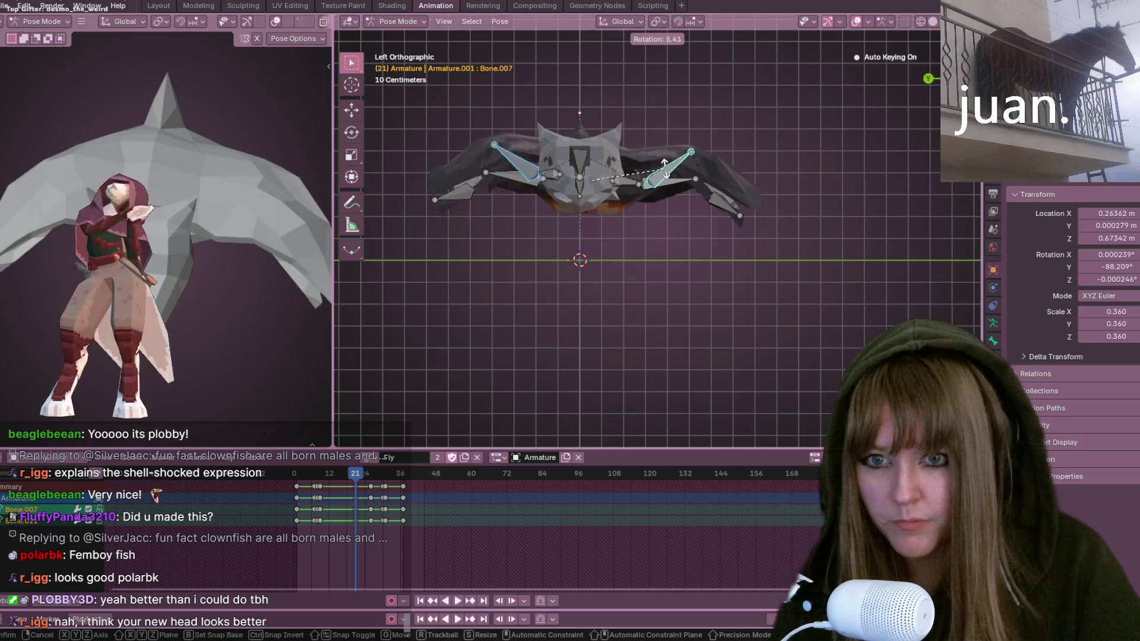
click(664, 167)
key(g)
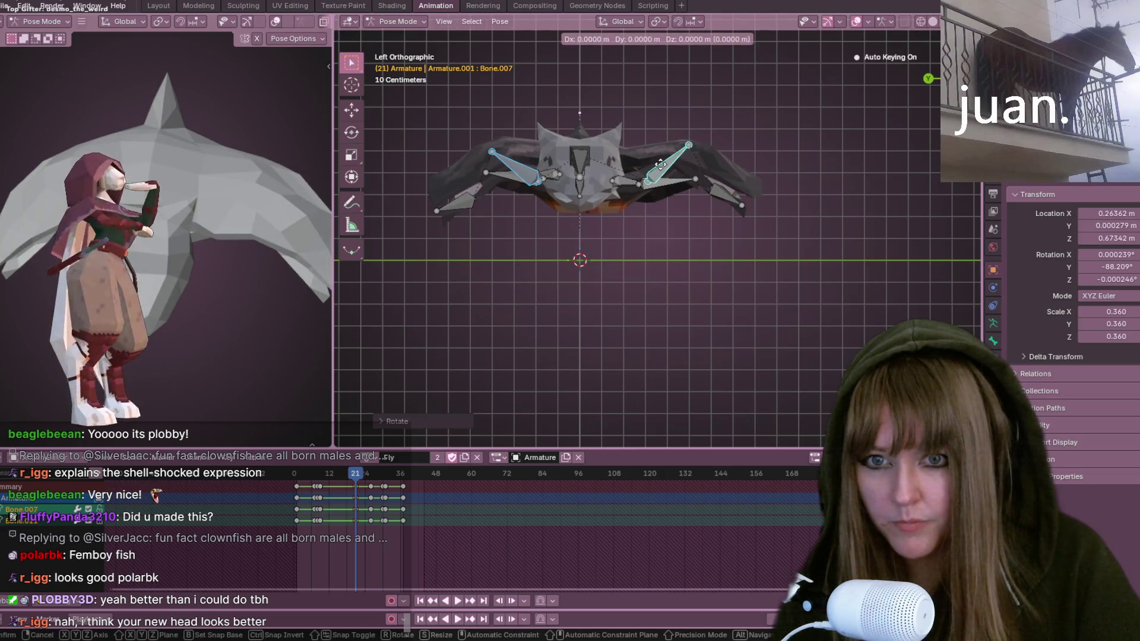
click(662, 159)
key(r)
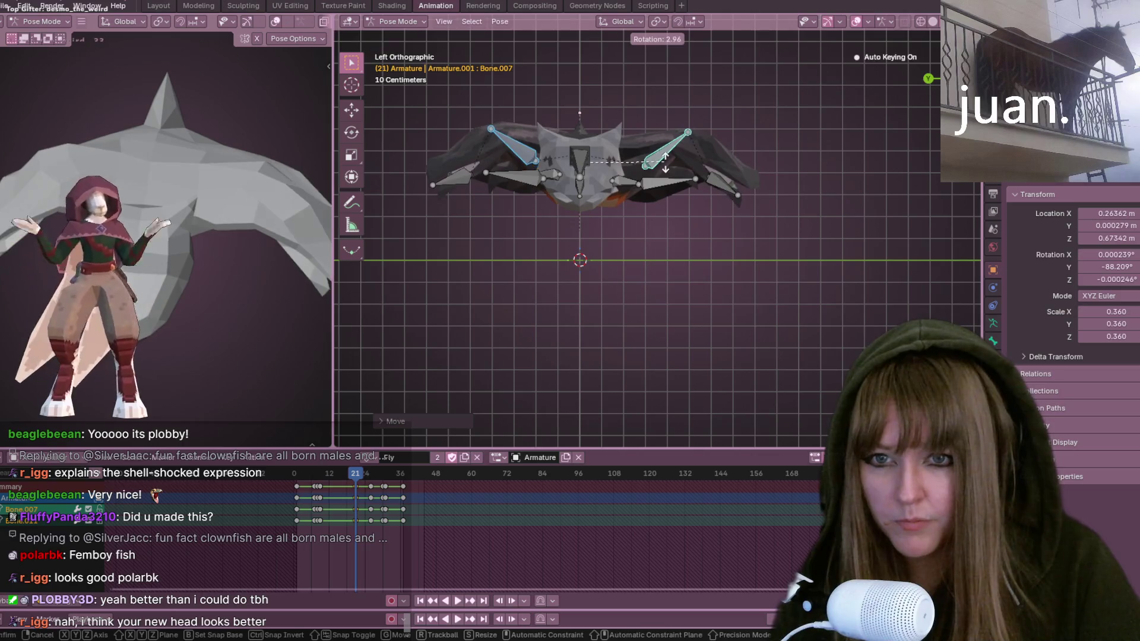
click(673, 171)
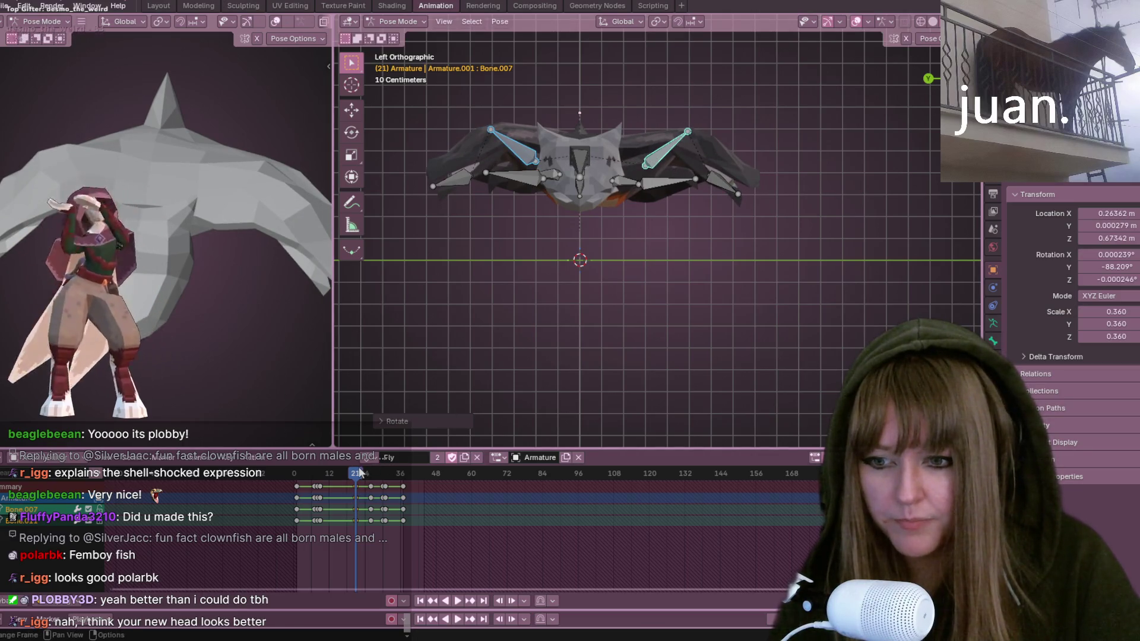
Step: Play the Fly action and watch the wing flap from a perspective angle
key(space)
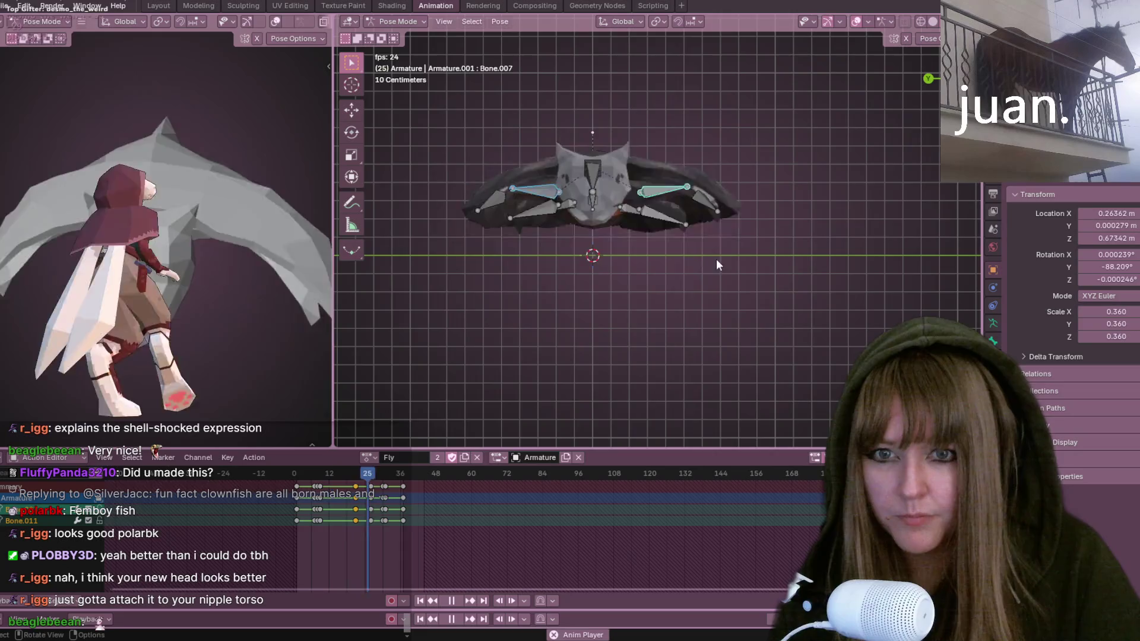
mouse_move(716, 259)
middle_down()
mouse_move(739, 263)
mouse_move(680, 257)
mouse_move(700, 245)
mouse_move(669, 262)
middle_up()
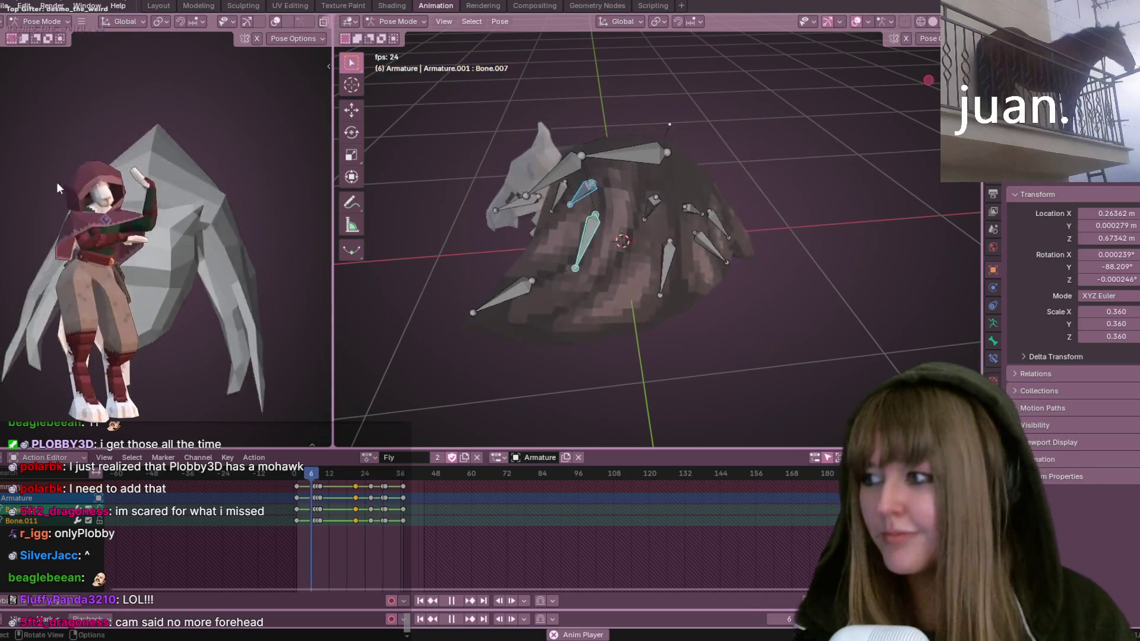
mouse_move(658, 190)
middle_down()
mouse_move(746, 144)
mouse_move(714, 154)
mouse_move(755, 118)
mouse_move(837, 168)
mouse_move(807, 106)
mouse_move(756, 132)
mouse_move(807, 145)
mouse_move(801, 110)
middle_up()
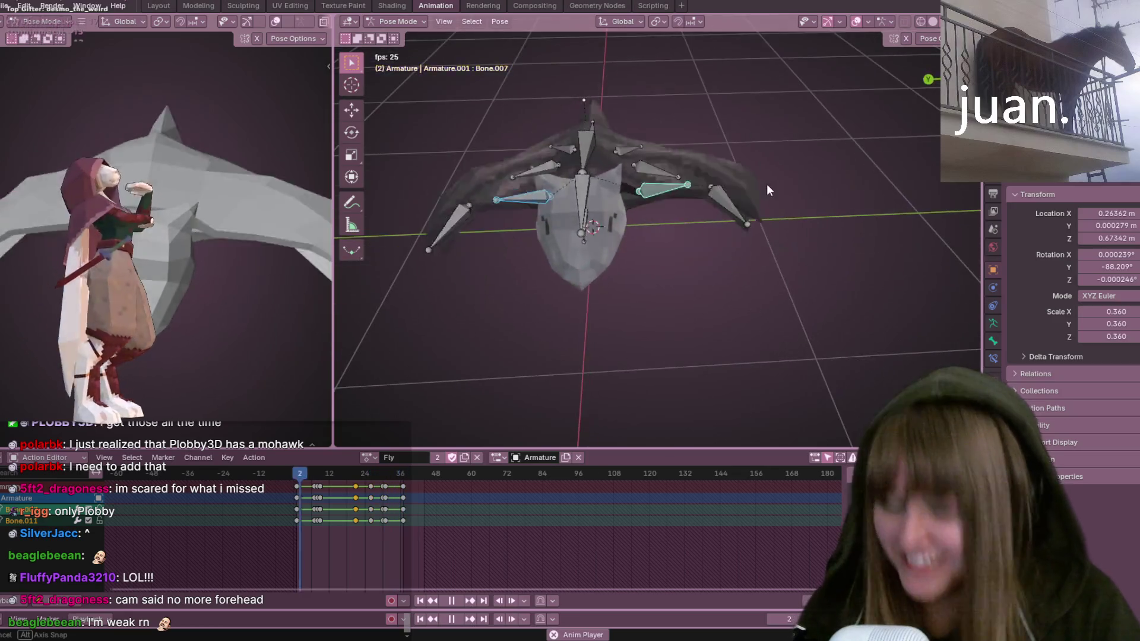
mouse_move(700, 130)
middle_down()
mouse_move(744, 173)
mouse_move(699, 183)
mouse_move(739, 251)
mouse_move(616, 346)
mouse_move(732, 233)
mouse_move(757, 238)
mouse_move(396, 374)
mouse_move(467, 134)
mouse_move(342, 277)
mouse_move(667, 155)
mouse_move(770, 241)
mouse_move(420, 124)
mouse_move(535, 214)
mouse_move(594, 178)
middle_up()
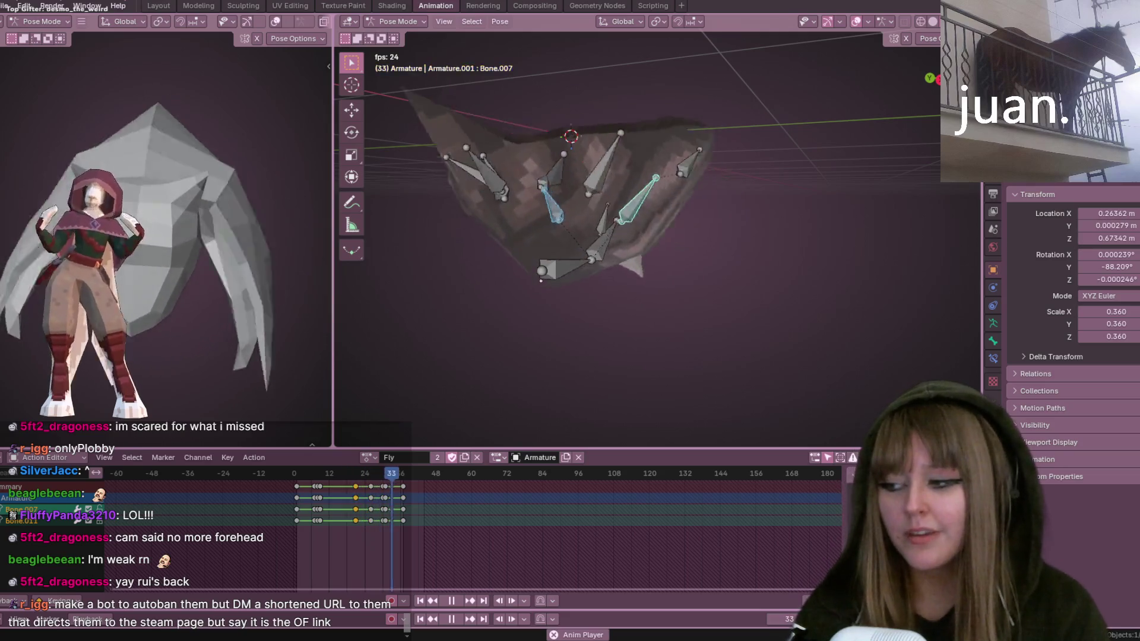
mouse_move(635, 308)
middle_down()
mouse_move(460, 105)
mouse_move(721, 244)
mouse_move(513, 143)
mouse_move(522, 186)
mouse_move(538, 195)
mouse_move(718, 162)
mouse_move(815, 106)
mouse_move(438, 136)
mouse_move(727, 147)
mouse_move(343, 159)
mouse_move(745, 170)
mouse_move(465, 240)
mouse_move(587, 190)
mouse_move(935, 241)
mouse_move(646, 128)
mouse_move(527, 210)
mouse_move(386, 147)
mouse_move(764, 135)
mouse_move(616, 145)
mouse_move(528, 211)
mouse_move(644, 134)
mouse_move(426, 196)
mouse_move(608, 156)
mouse_move(589, 163)
middle_up()
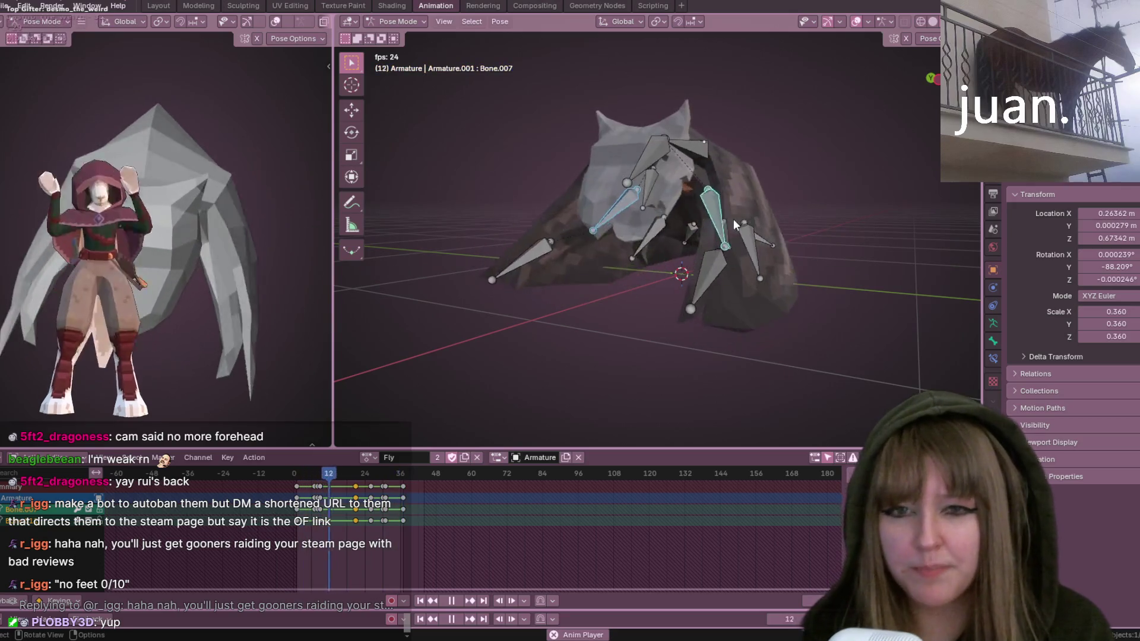
mouse_move(852, 85)
middle_down()
mouse_move(800, 193)
mouse_move(746, 212)
mouse_move(602, 176)
mouse_move(437, 183)
mouse_move(347, 108)
mouse_move(799, 107)
mouse_move(581, 166)
mouse_move(413, 106)
mouse_move(876, 90)
mouse_move(644, 155)
mouse_move(476, 105)
middle_up()
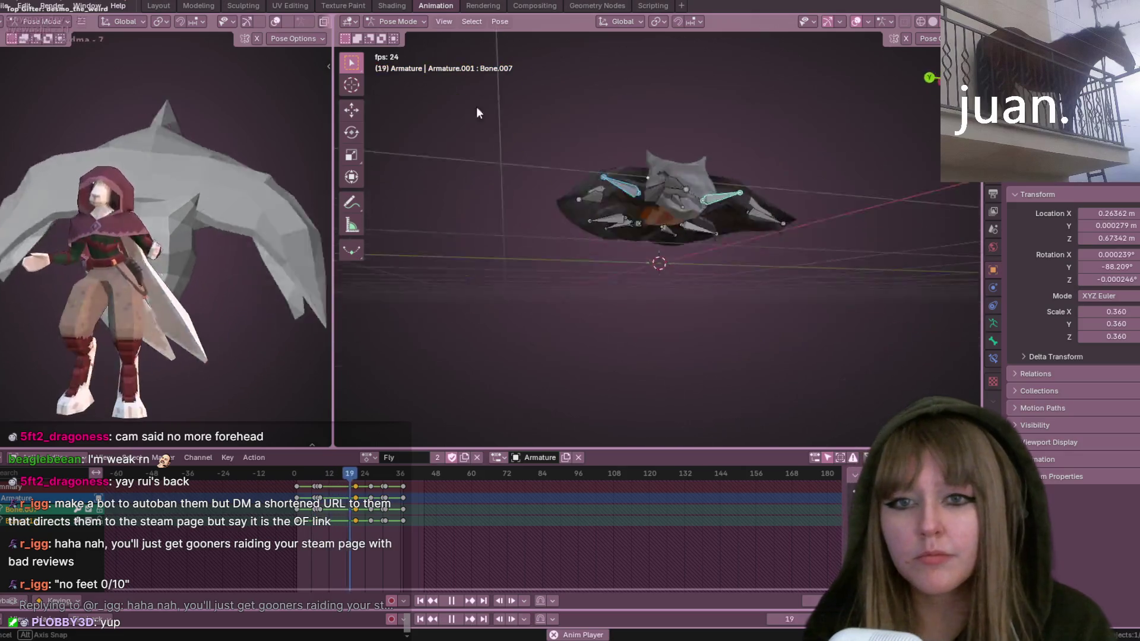
middle_drag(384, 151, 847, 173)
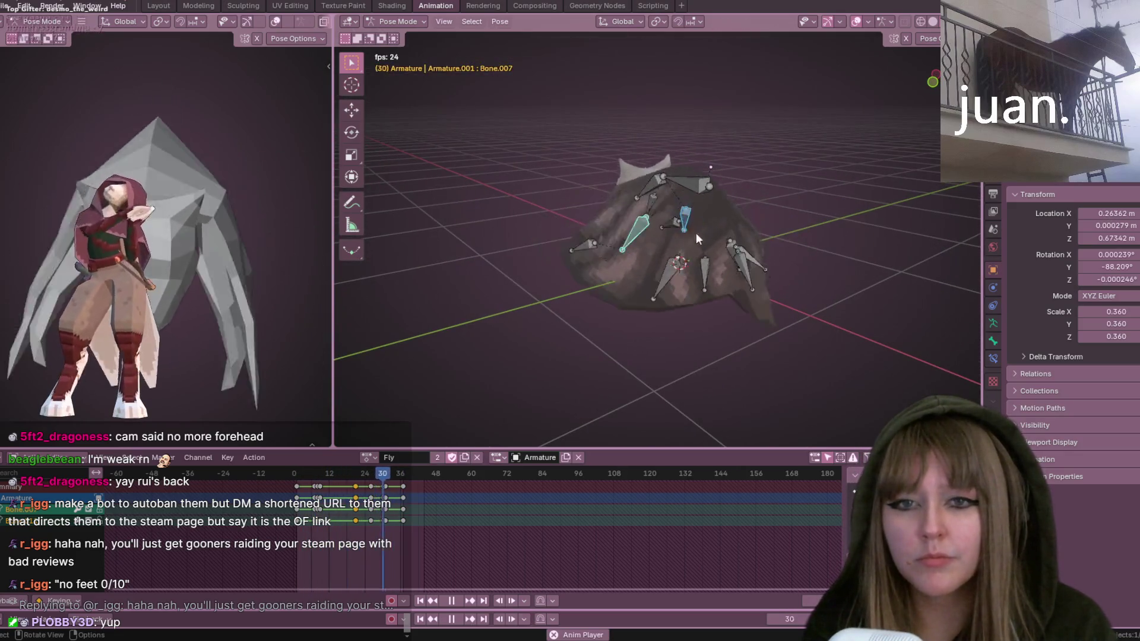
mouse_move(695, 233)
middle_down()
mouse_move(650, 157)
mouse_move(695, 168)
mouse_move(394, 159)
mouse_move(480, 191)
middle_up()
mouse_move(778, 198)
middle_down()
mouse_move(621, 177)
mouse_move(831, 160)
mouse_move(810, 36)
mouse_move(363, 181)
mouse_move(569, 203)
mouse_move(739, 72)
mouse_move(876, 159)
mouse_move(354, 93)
mouse_move(631, 161)
mouse_move(728, 269)
mouse_move(738, 220)
mouse_move(864, 242)
mouse_move(367, 301)
mouse_move(427, 319)
mouse_move(569, 165)
mouse_move(795, 240)
mouse_move(657, 133)
mouse_move(582, 230)
mouse_move(519, 130)
mouse_move(676, 274)
mouse_move(820, 141)
mouse_move(590, 176)
mouse_move(809, 141)
mouse_move(542, 267)
mouse_move(860, 318)
mouse_move(480, 135)
mouse_move(753, 144)
mouse_move(776, 176)
mouse_move(673, 394)
mouse_move(617, 134)
mouse_move(375, 244)
mouse_move(693, 222)
mouse_move(622, 124)
mouse_move(504, 179)
mouse_move(630, 131)
mouse_move(699, 134)
mouse_move(534, 228)
mouse_move(594, 200)
mouse_move(486, 155)
mouse_move(554, 319)
mouse_move(534, 122)
mouse_move(451, 285)
middle_up()
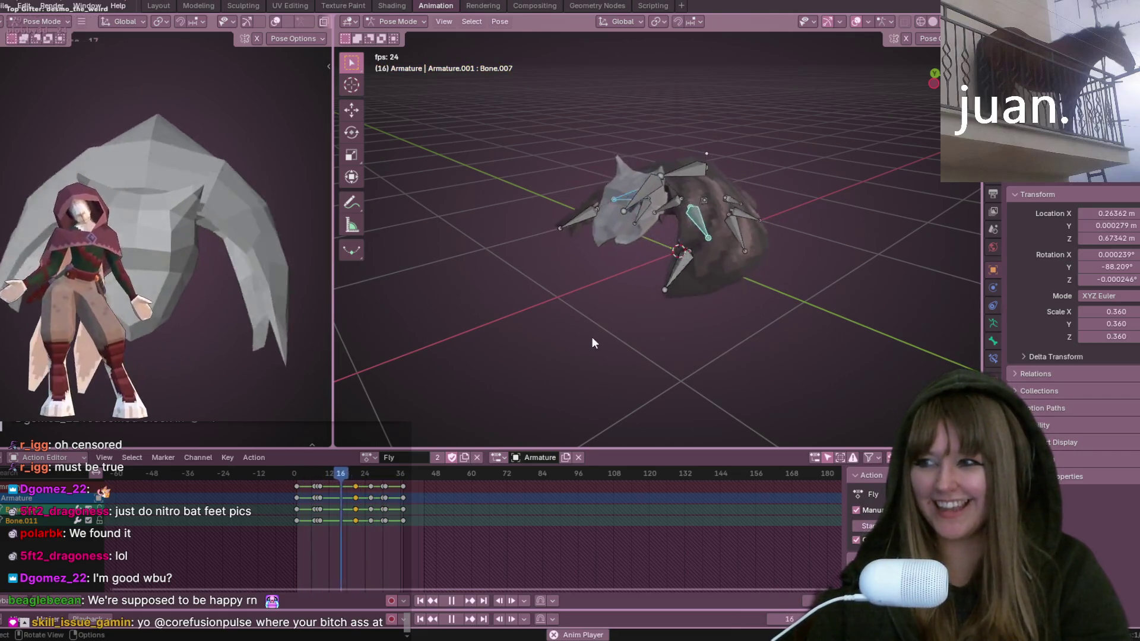
mouse_move(591, 337)
middle_down()
mouse_move(622, 322)
mouse_move(690, 249)
middle_up()
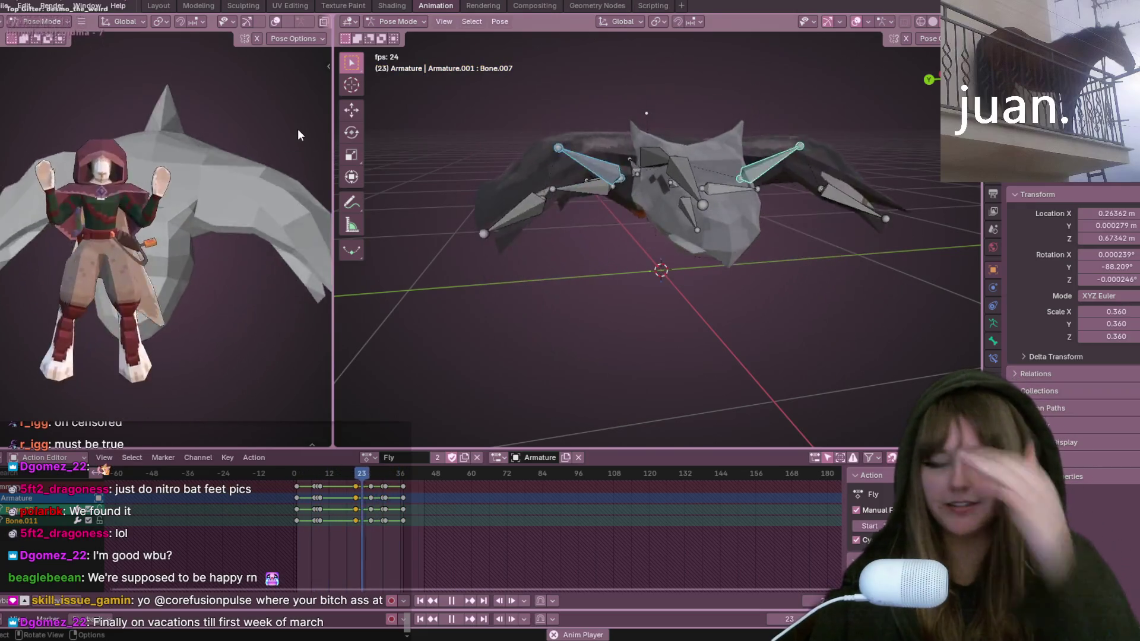
mouse_move(522, 196)
middle_down()
mouse_move(593, 208)
mouse_move(580, 222)
mouse_move(425, 194)
mouse_move(382, 226)
middle_up()
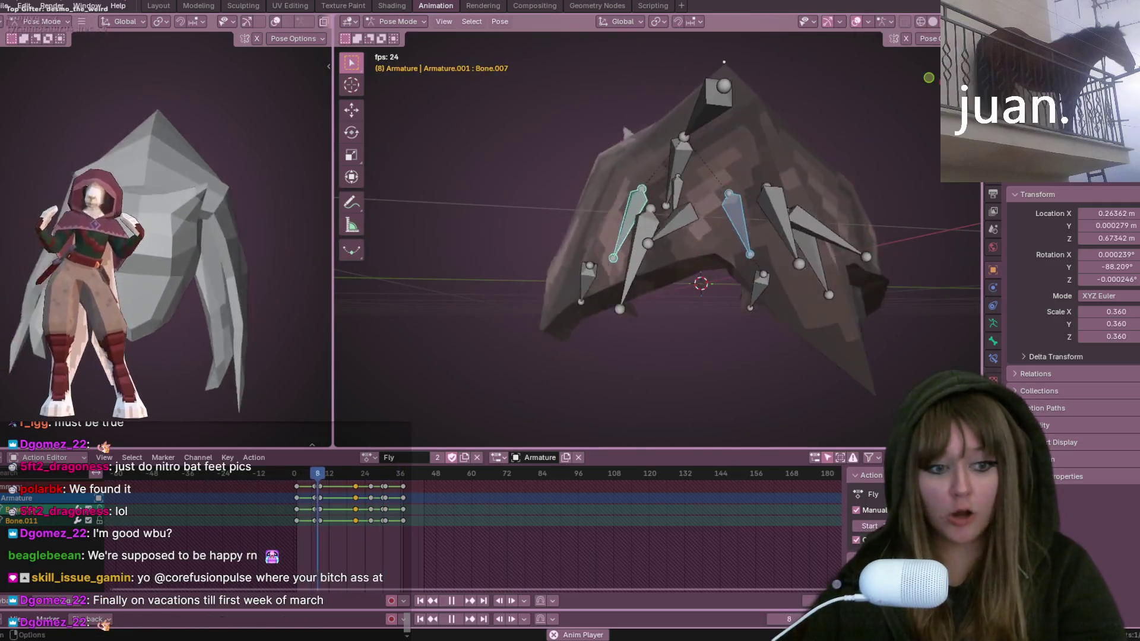
key(super+alt+d)
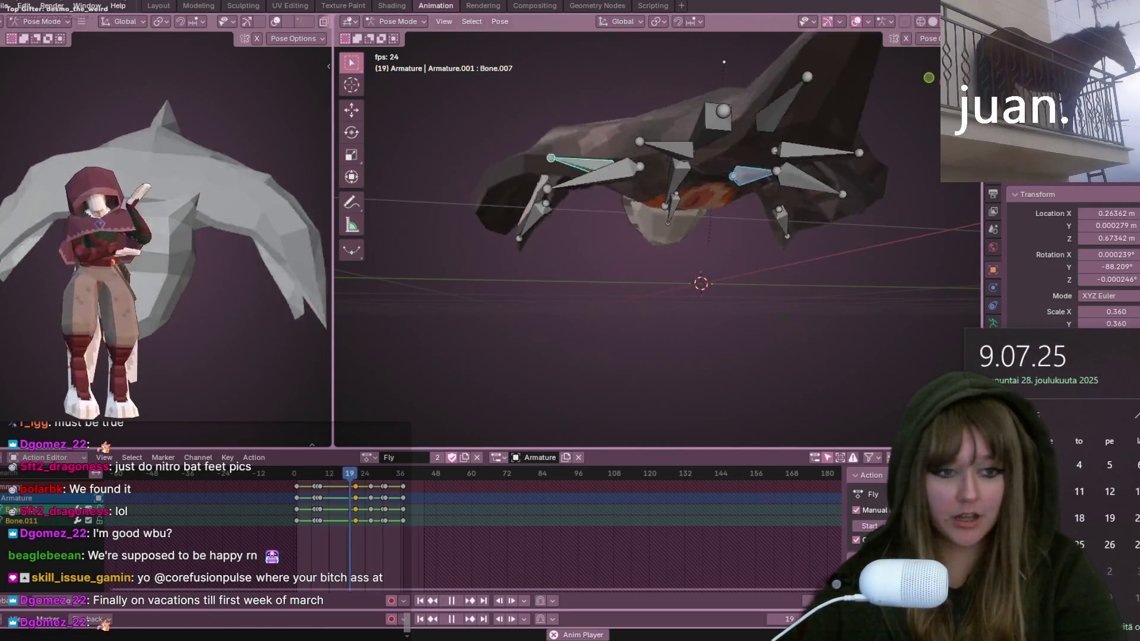
click(775, 363)
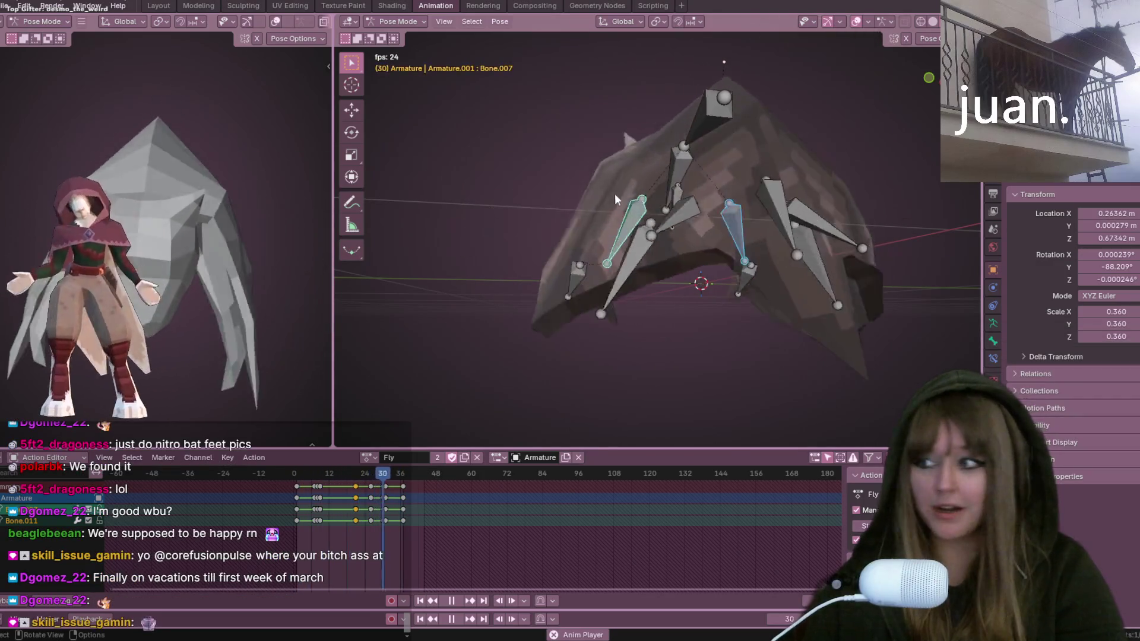
mouse_move(615, 193)
middle_down()
mouse_move(643, 223)
mouse_move(510, 259)
mouse_move(425, 183)
mouse_move(483, 251)
mouse_move(412, 191)
mouse_move(451, 231)
middle_up()
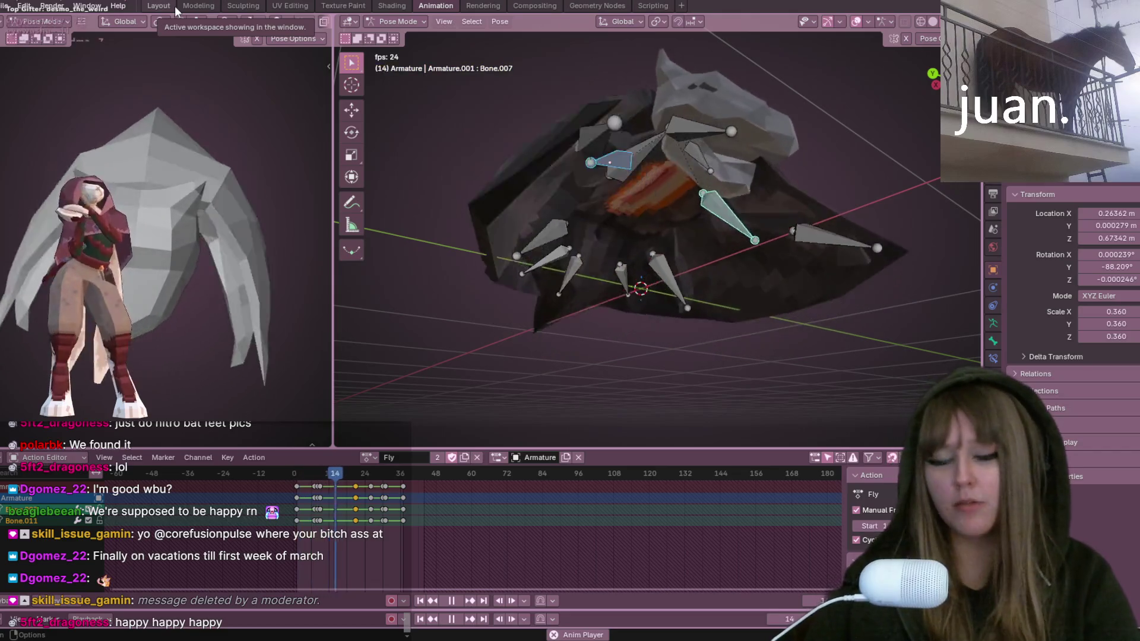
mouse_move(783, 196)
middle_down()
mouse_move(615, 169)
mouse_move(543, 188)
mouse_move(578, 278)
mouse_move(640, 233)
mouse_move(410, 197)
mouse_move(848, 186)
mouse_move(735, 140)
mouse_move(529, 222)
mouse_move(469, 136)
mouse_move(394, 173)
mouse_move(617, 238)
mouse_move(402, 233)
mouse_move(433, 222)
mouse_move(625, 238)
mouse_move(472, 253)
mouse_move(632, 221)
mouse_move(643, 200)
mouse_move(717, 270)
mouse_move(753, 234)
mouse_move(919, 305)
mouse_move(745, 330)
mouse_move(843, 209)
mouse_move(865, 231)
mouse_move(690, 215)
mouse_move(658, 240)
mouse_move(750, 247)
mouse_move(615, 180)
mouse_move(536, 218)
mouse_move(418, 241)
mouse_move(479, 203)
mouse_move(426, 131)
mouse_move(399, 192)
mouse_move(418, 181)
mouse_move(433, 207)
middle_up()
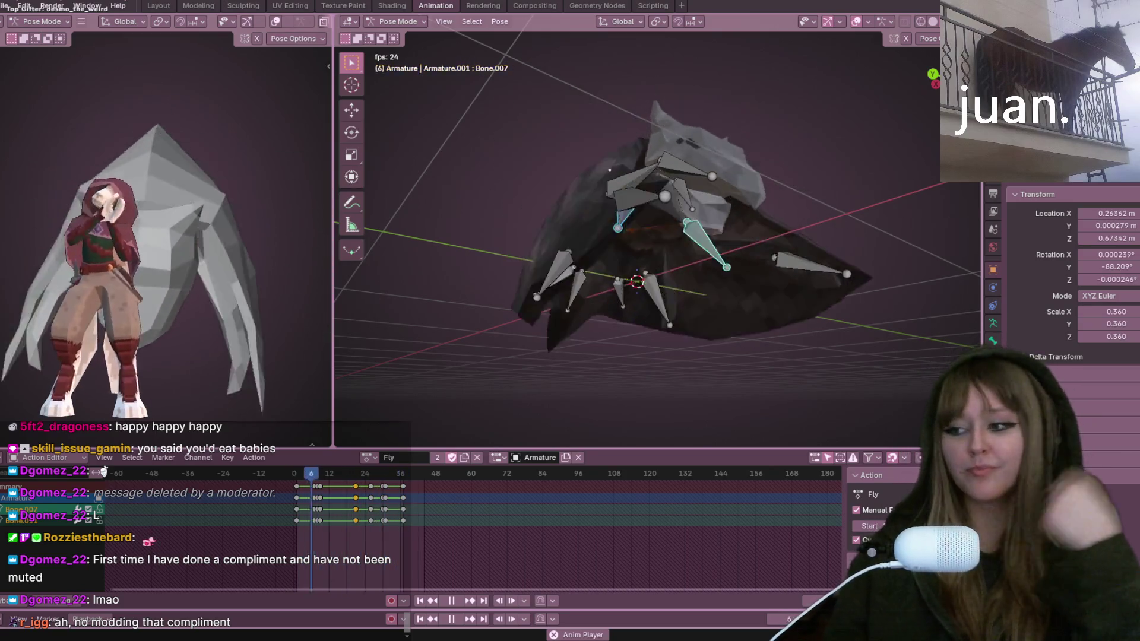
mouse_move(630, 250)
middle_down()
mouse_move(617, 214)
mouse_move(611, 234)
mouse_move(565, 226)
middle_up()
middle_drag(734, 208, 381, 255)
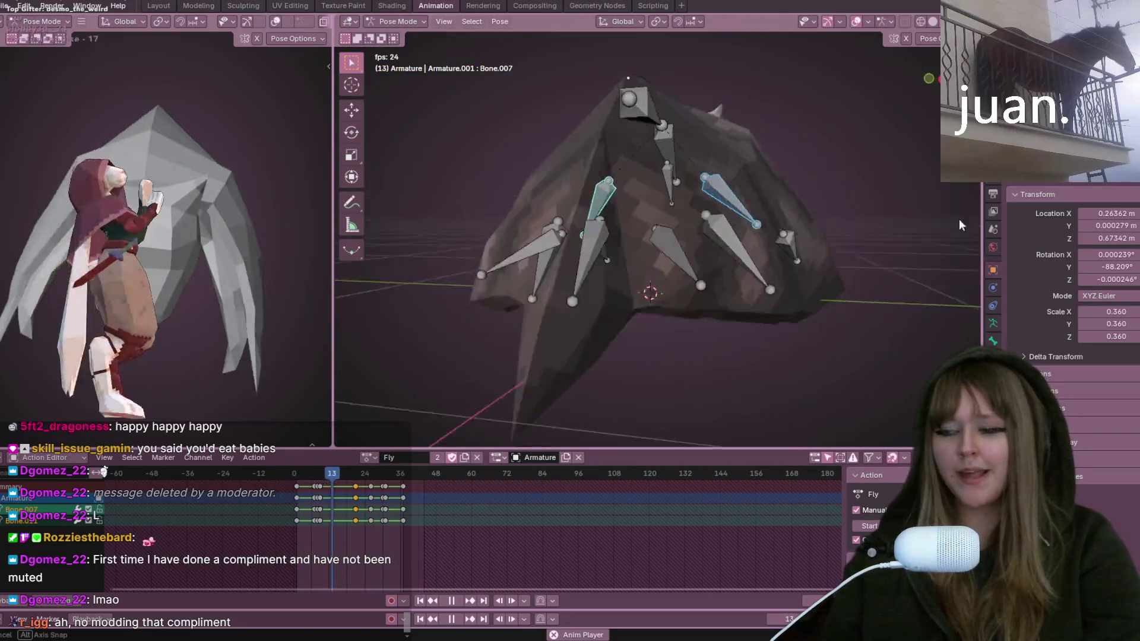
mouse_move(679, 120)
middle_down()
mouse_move(473, 144)
mouse_move(483, 224)
mouse_move(878, 318)
mouse_move(718, 247)
mouse_move(831, 228)
mouse_move(912, 234)
mouse_move(833, 243)
mouse_move(706, 172)
mouse_move(764, 28)
mouse_move(451, 249)
mouse_move(943, 229)
mouse_move(783, 265)
mouse_move(706, 269)
mouse_move(804, 241)
mouse_move(763, 272)
mouse_move(666, 297)
middle_up()
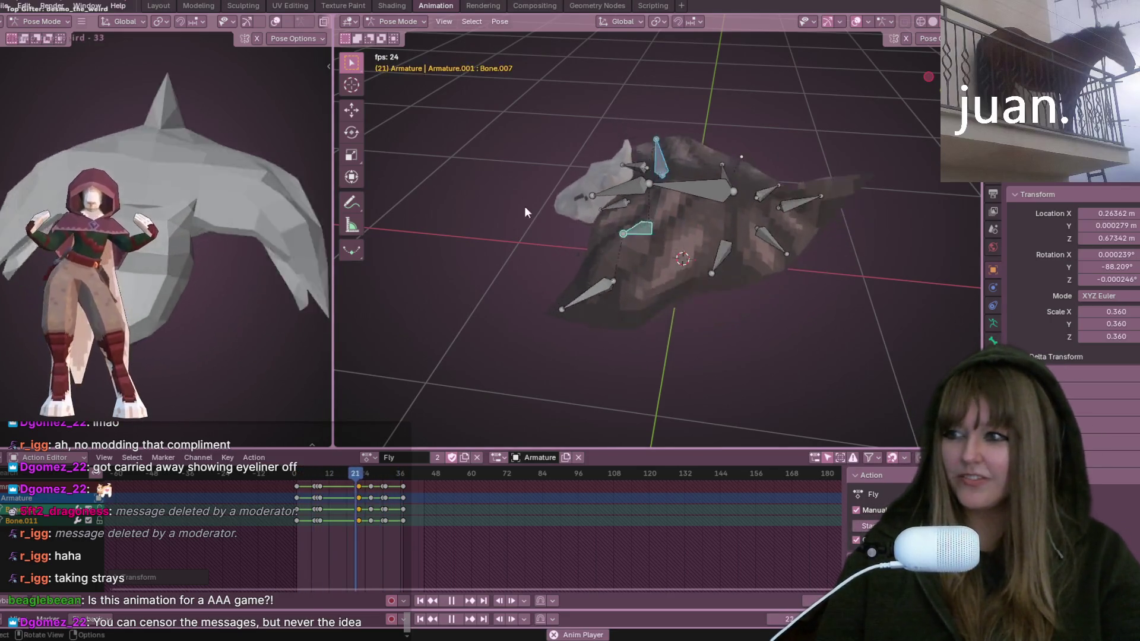
mouse_move(456, 278)
middle_down()
mouse_move(559, 268)
mouse_move(646, 232)
mouse_move(833, 189)
mouse_move(850, 251)
mouse_move(846, 321)
mouse_move(656, 262)
middle_up()
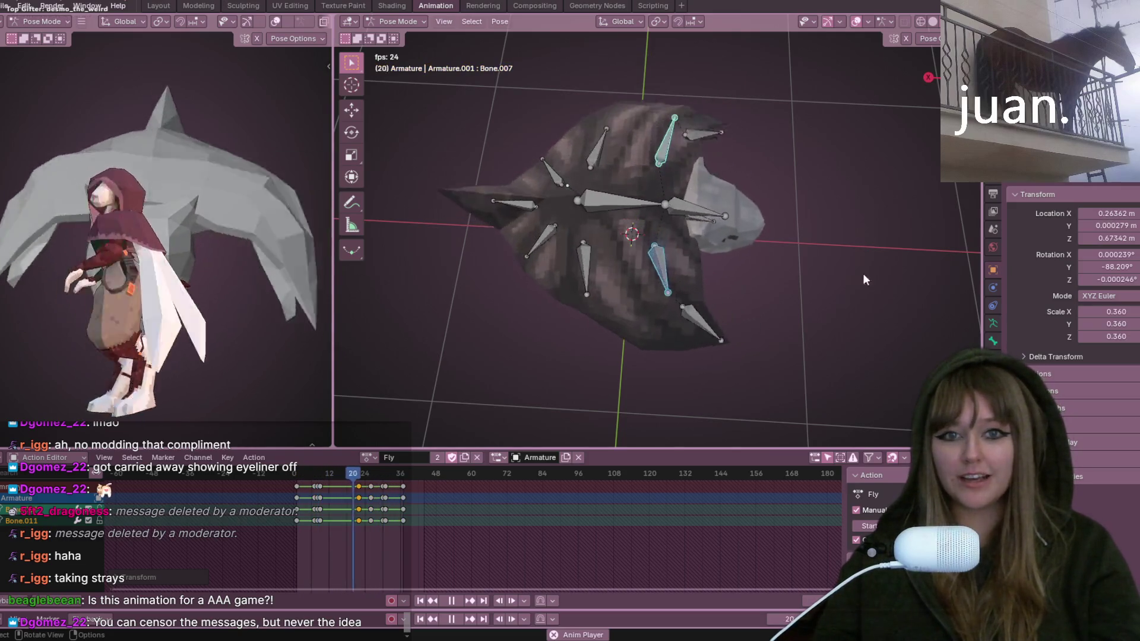
mouse_move(863, 279)
middle_down()
mouse_move(797, 193)
mouse_move(867, 234)
mouse_move(886, 228)
mouse_move(873, 230)
middle_up()
Step: Save the bat file, load the Idle action, stop playback, and reopen the action list
key(ctrl+s)
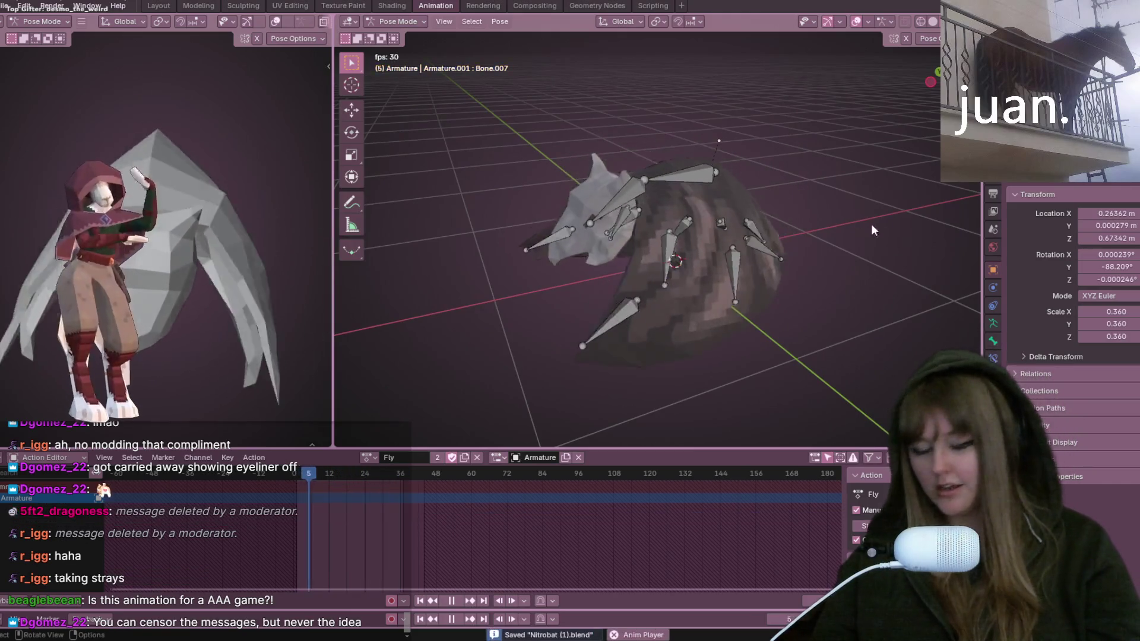
click(365, 458)
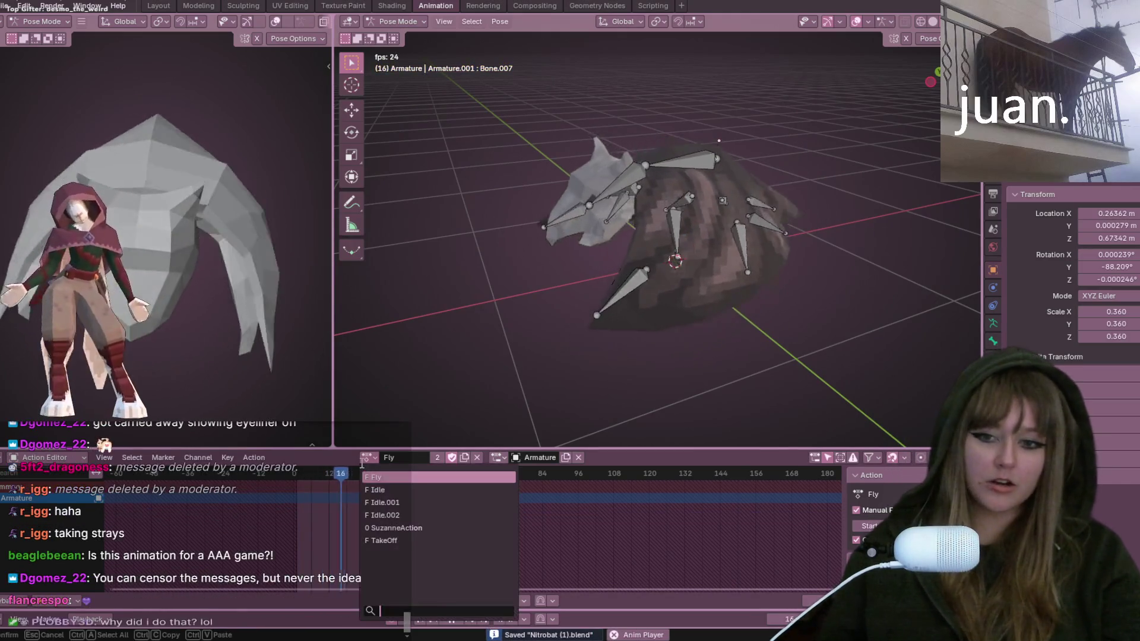
click(386, 492)
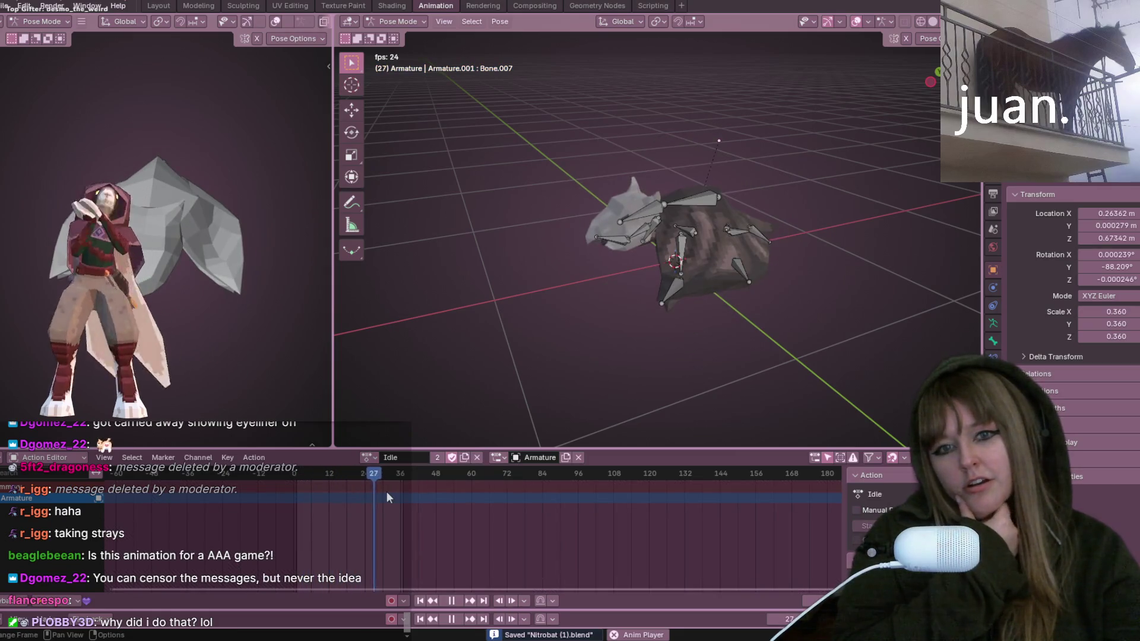
click(456, 601)
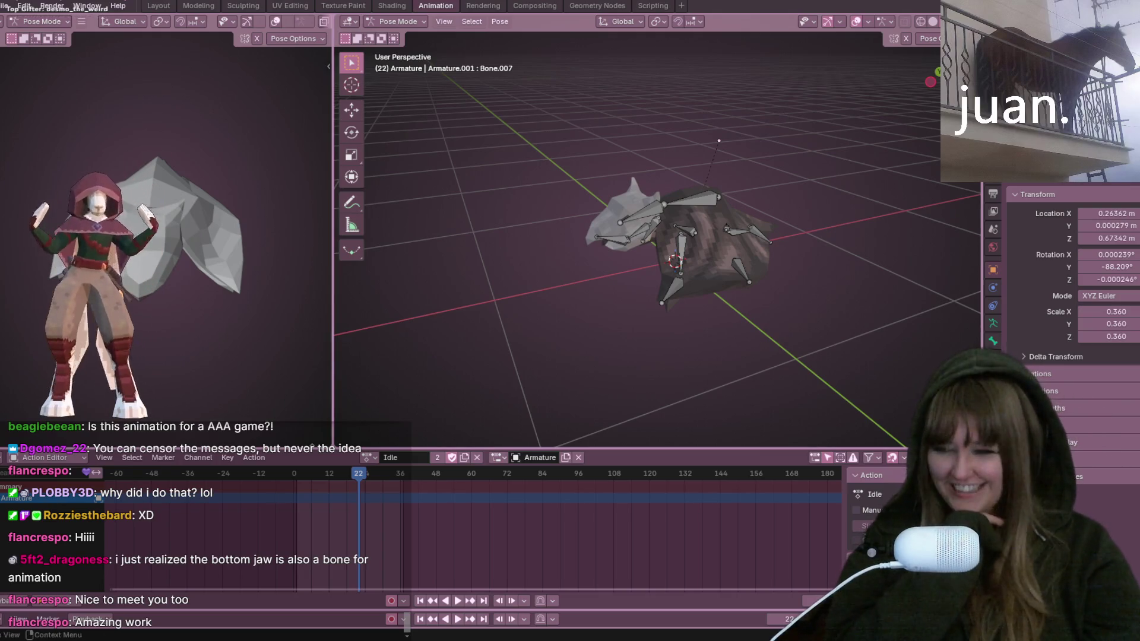
click(371, 458)
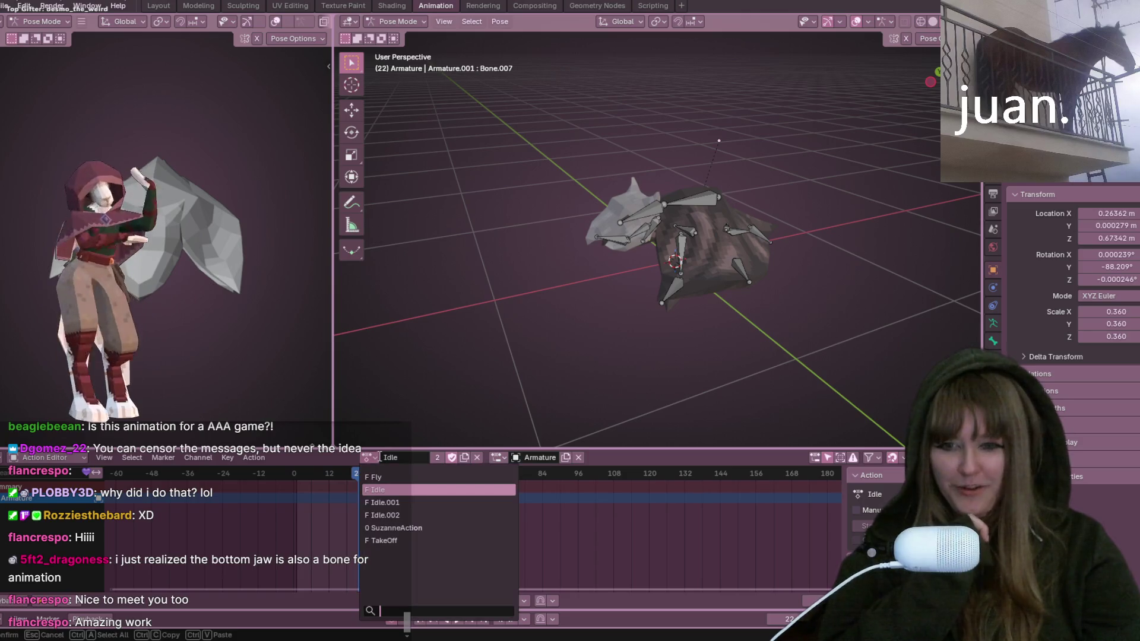
Step: Assign SuzanneAction, scrub to frame 9, unlink it, and switch to the Layout workspace
click(396, 527)
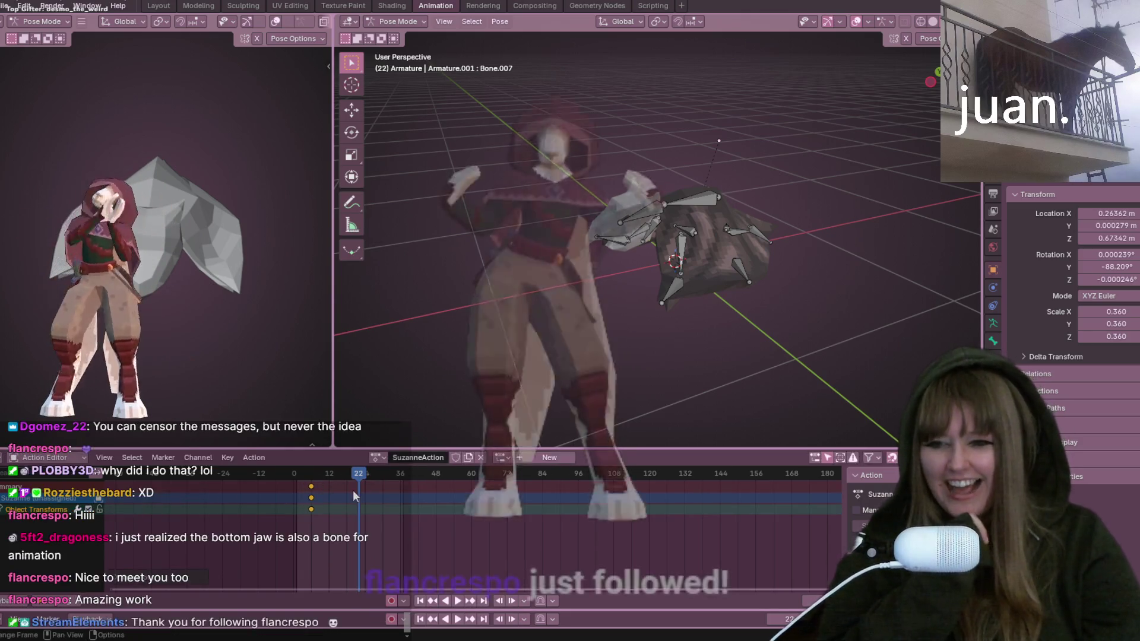
drag(306, 488, 312, 488)
click(457, 457)
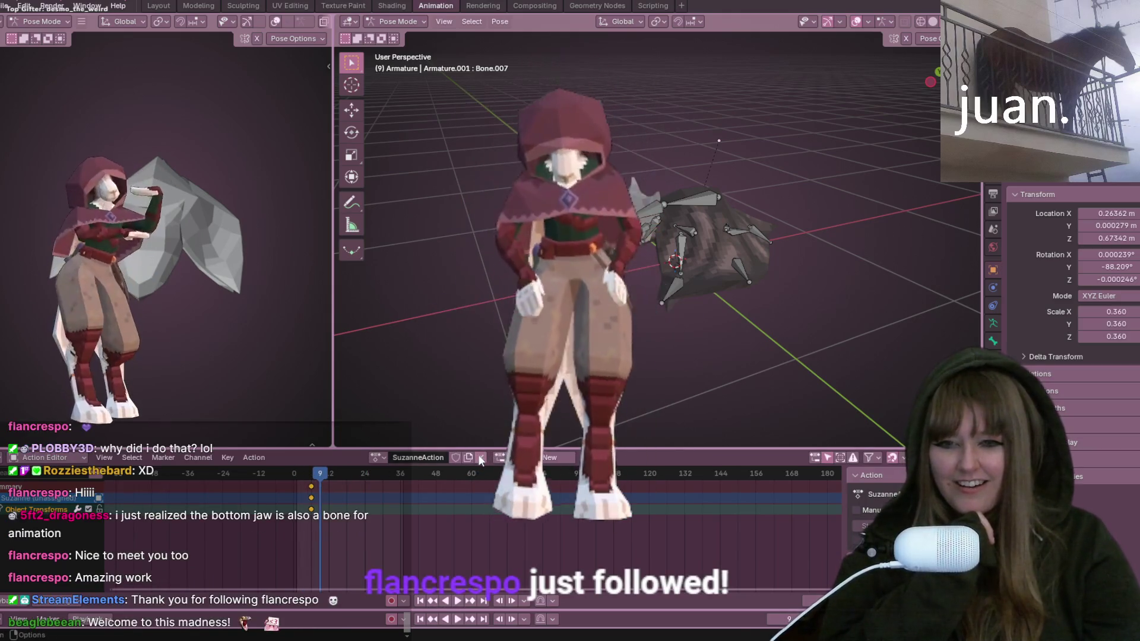
middle_drag(564, 356, 742, 356)
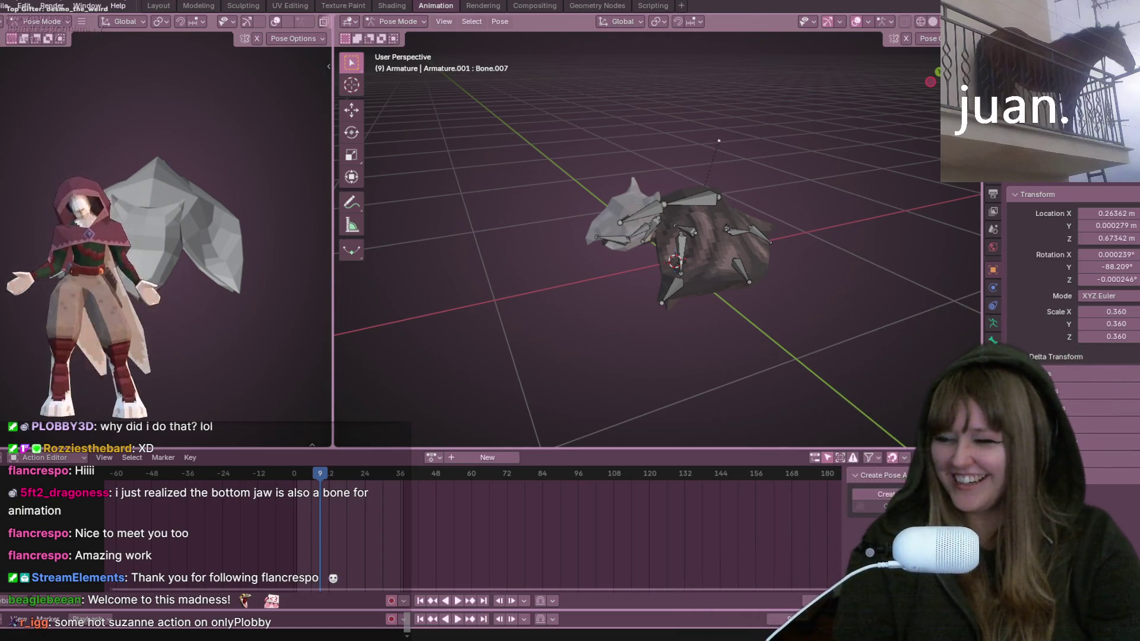
click(152, 7)
mouse_move(783, 195)
middle_down()
mouse_move(767, 238)
mouse_move(586, 306)
middle_up()
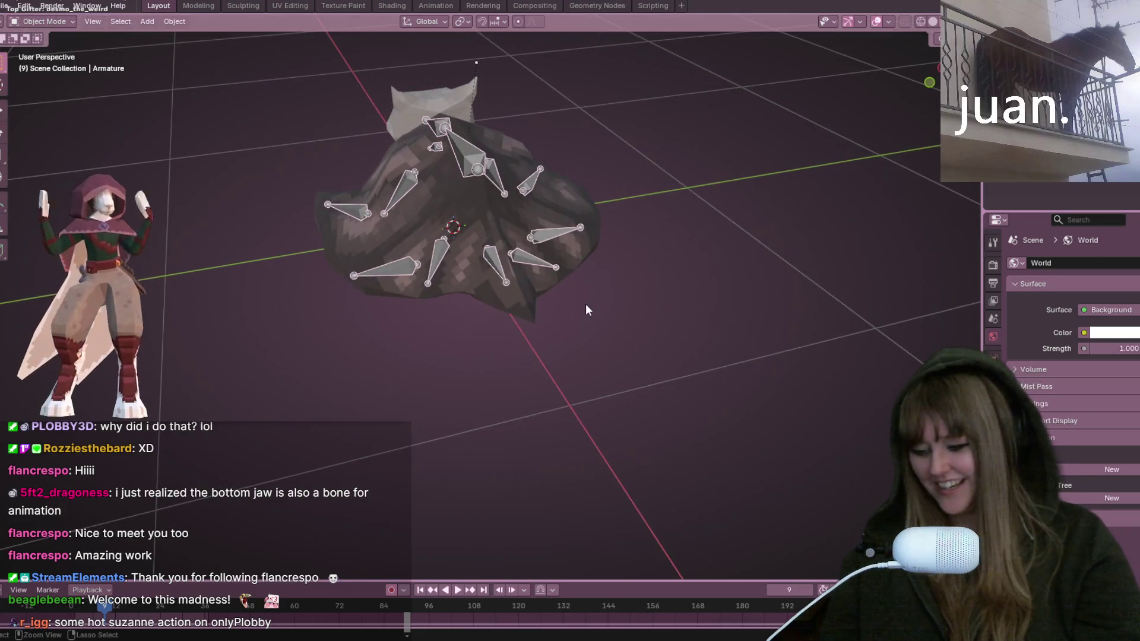
Step: Save the bat file and open the recent Bookshelf.blend file
key(ctrl+s)
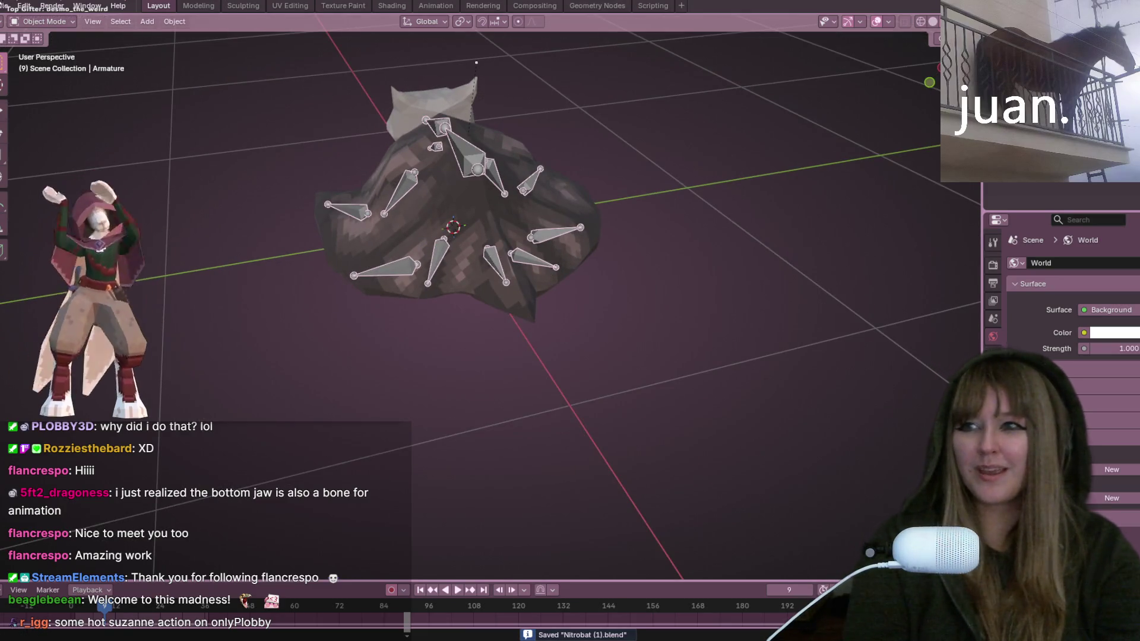
click(6, 6)
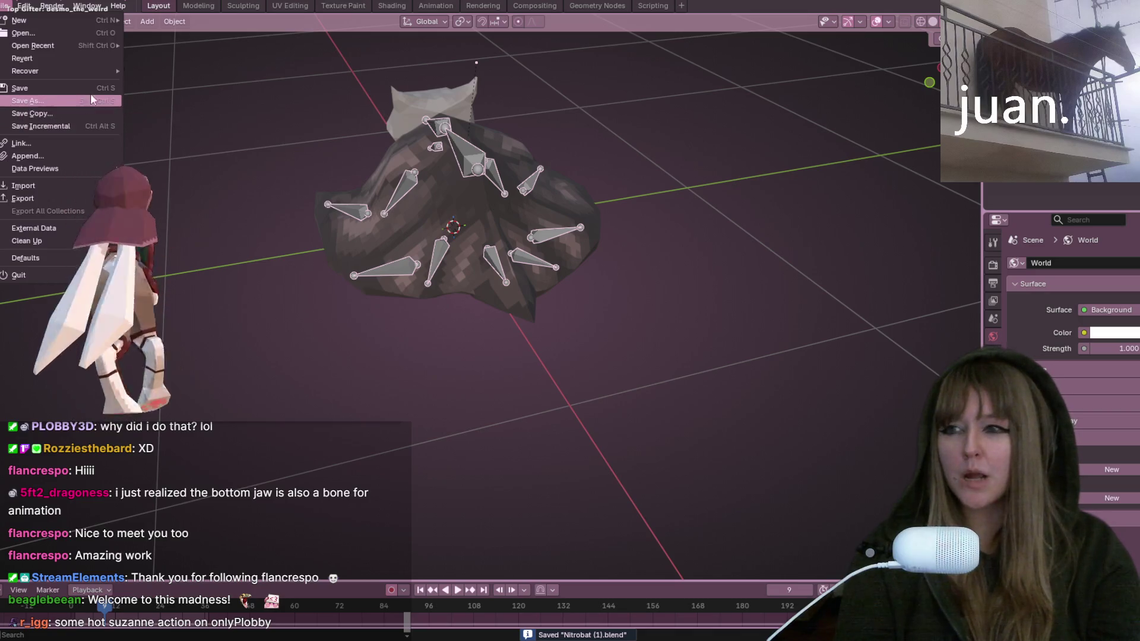
mouse_move(103, 46)
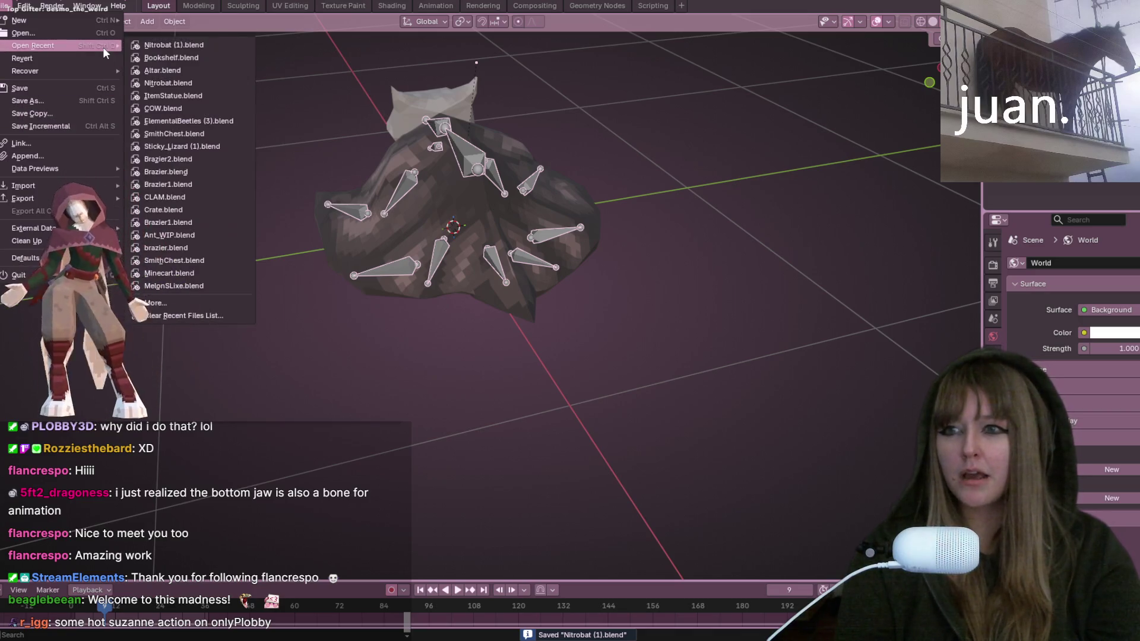
click(162, 58)
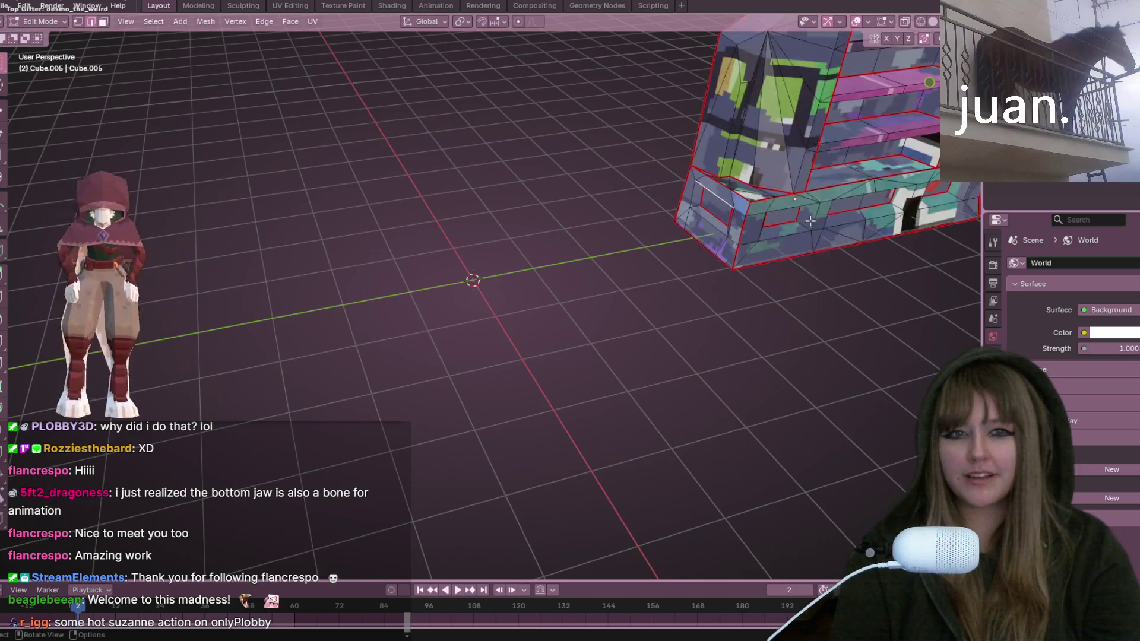
Step: From the right side view, move the bookshelf mesh onto the world origin, staying in Edit Mode
scroll(525, 296, down, 4)
key(KP_3)
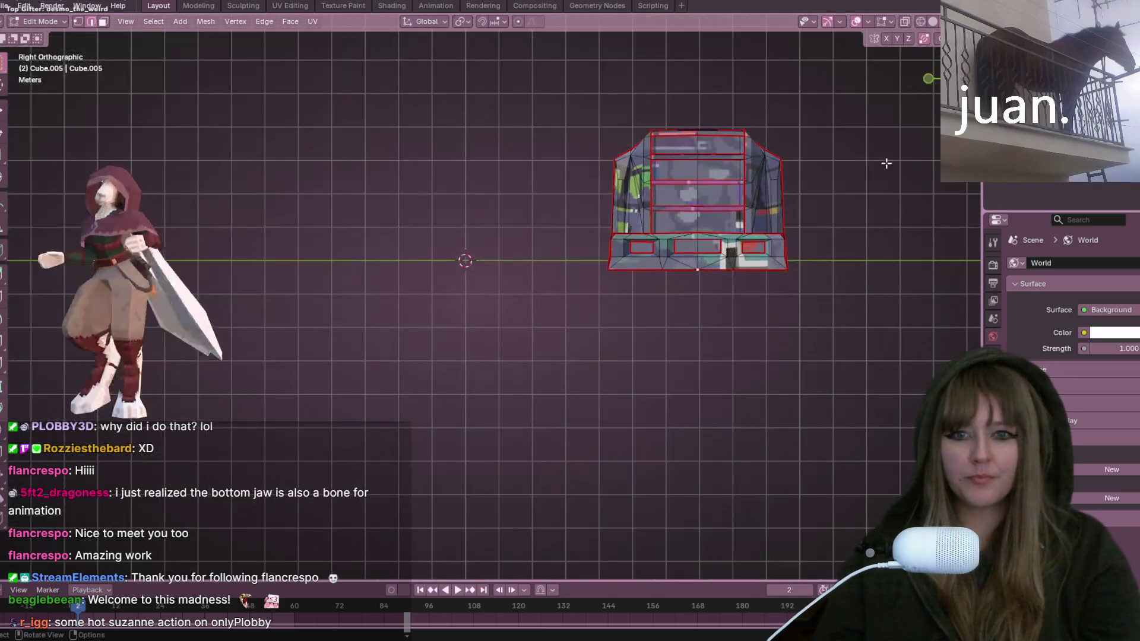
scroll(821, 196, up, 2)
key(Tab)
key(g)
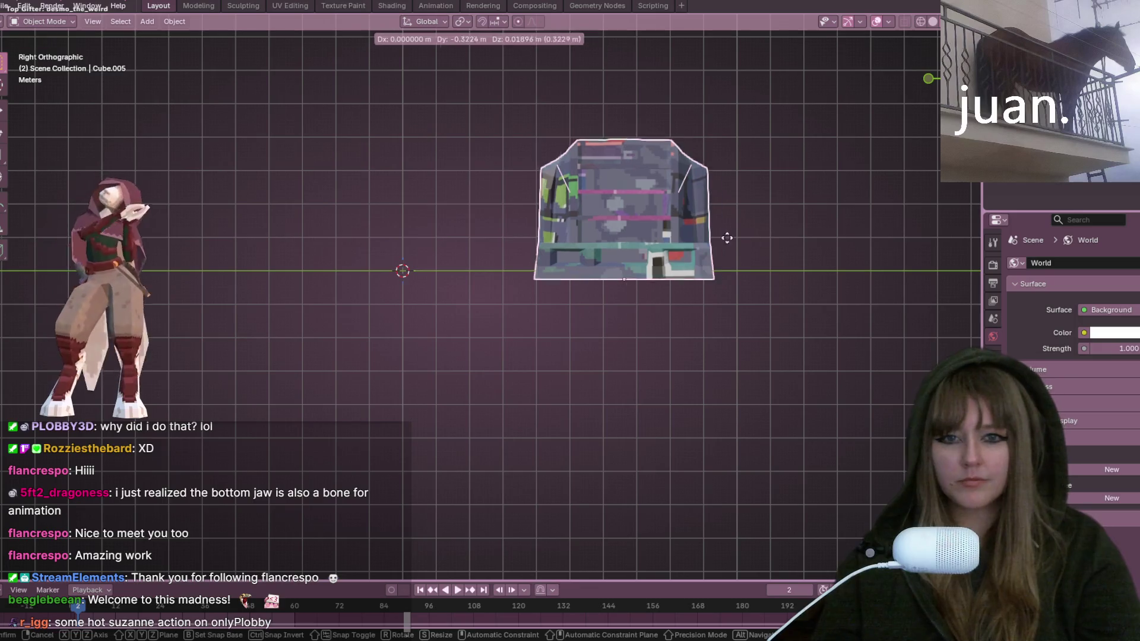
click(518, 232)
key(Tab)
Step: Orbit and zoom around the bookshelf to inspect it from perspective and top views
scroll(449, 220, up, 4)
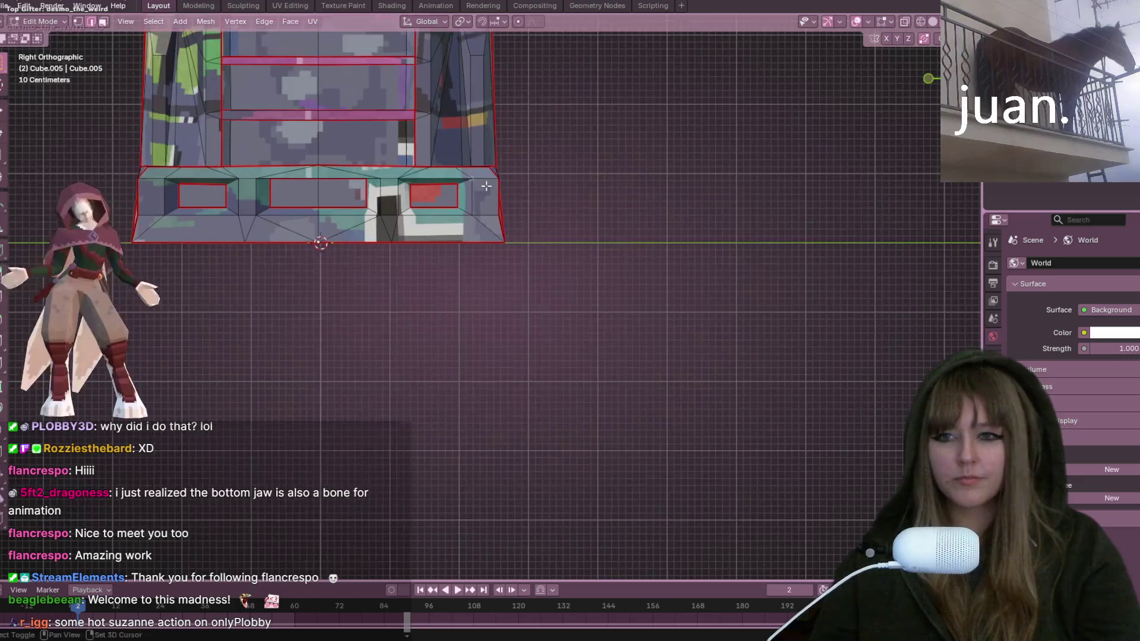
mouse_move(449, 220)
middle_down()
mouse_move(730, 376)
mouse_move(612, 216)
middle_up()
scroll(612, 216, down, 5)
mouse_move(661, 244)
middle_down()
mouse_move(669, 210)
mouse_move(646, 210)
mouse_move(672, 255)
mouse_move(692, 206)
mouse_move(633, 267)
mouse_move(737, 291)
mouse_move(730, 301)
middle_up()
scroll(645, 211, up, 4)
scroll(638, 273, up, 2)
scroll(471, 272, up, 3)
mouse_move(470, 272)
middle_down()
mouse_move(774, 361)
mouse_move(471, 366)
mouse_move(415, 357)
mouse_move(611, 260)
mouse_move(705, 104)
middle_up()
scroll(471, 367, up, 3)
scroll(471, 366, down, 3)
scroll(535, 296, up, 3)
scroll(534, 297, down, 3)
scroll(705, 105, down, 3)
middle_drag(653, 237, 603, 313)
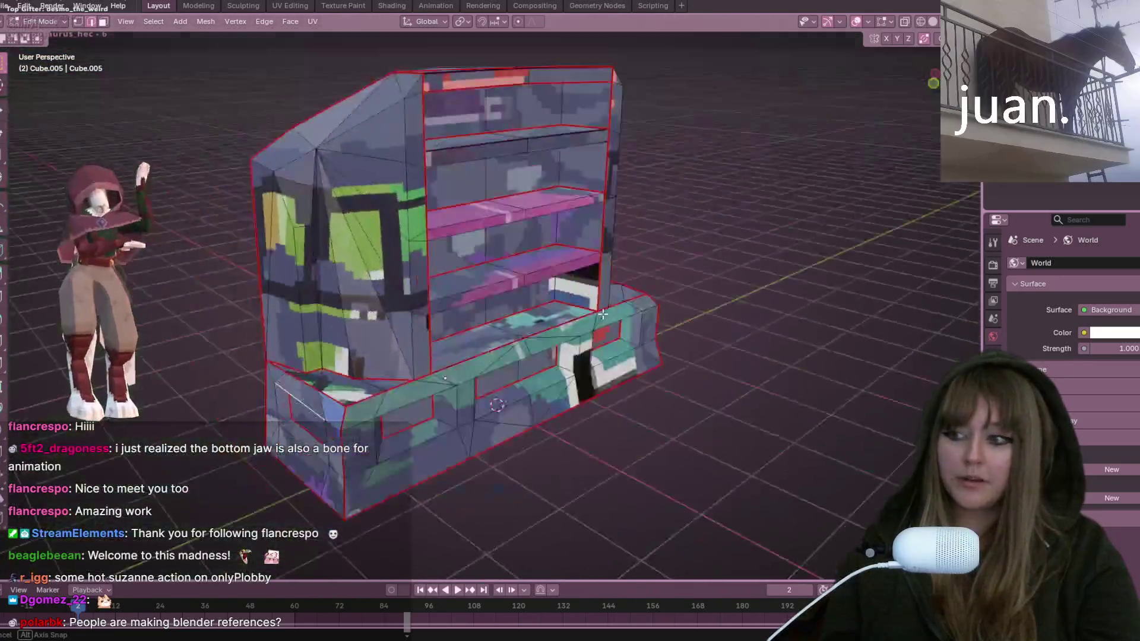
middle_drag(333, 278, 354, 273)
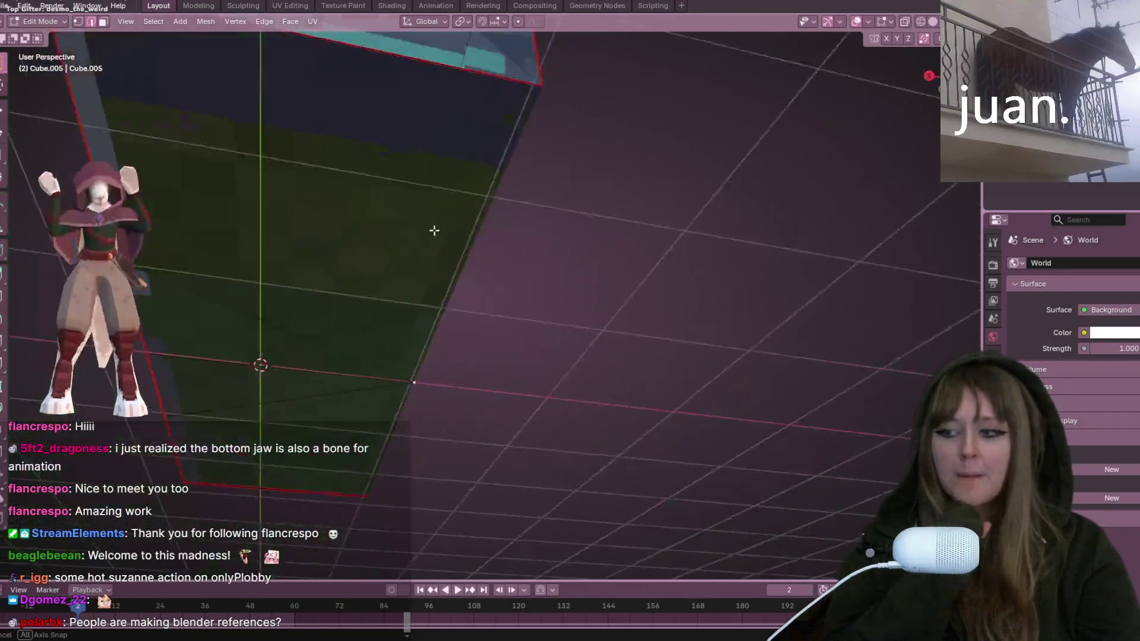
middle_drag(670, 97, 492, 303)
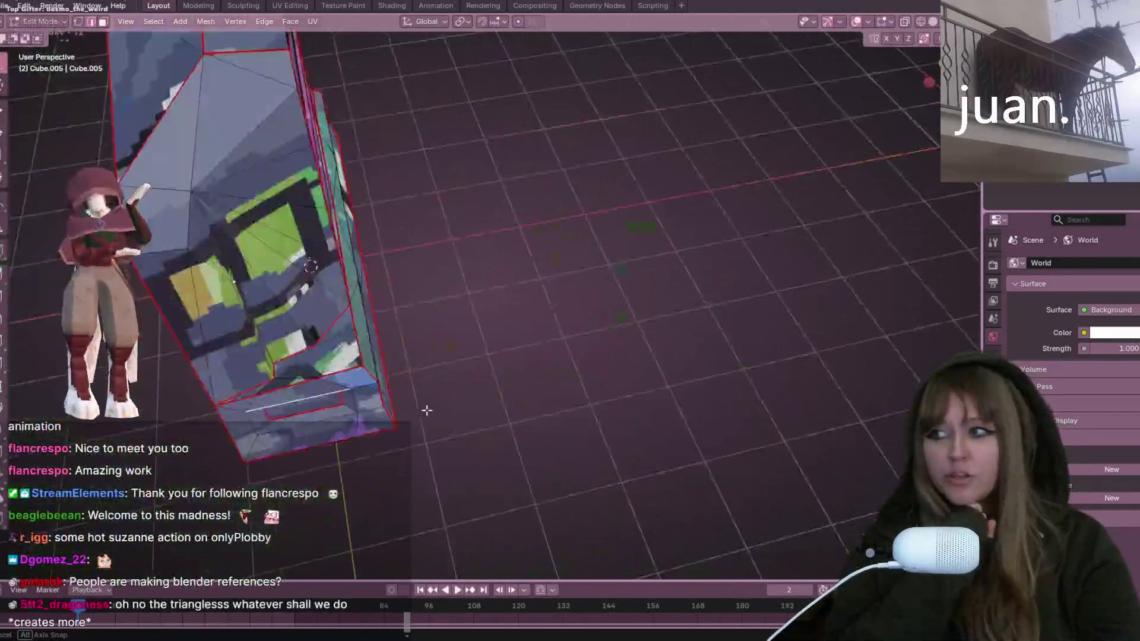
middle_drag(427, 410, 145, 60)
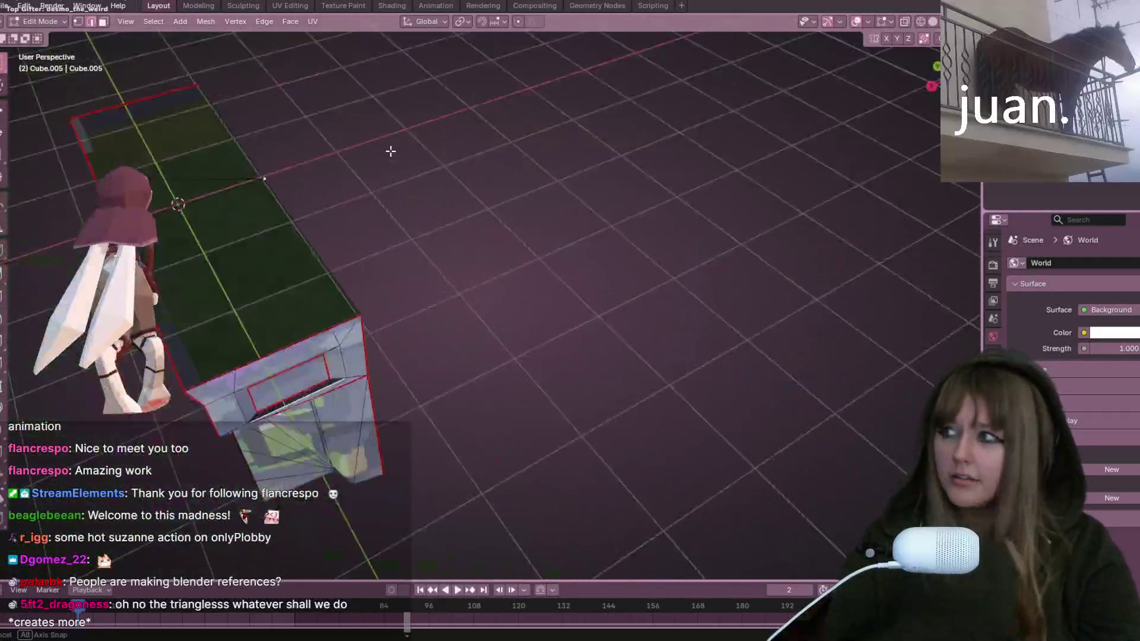
Step: Orbit the viewport to side and low views of the bookshelf mesh
middle_drag(390, 152, 373, 339)
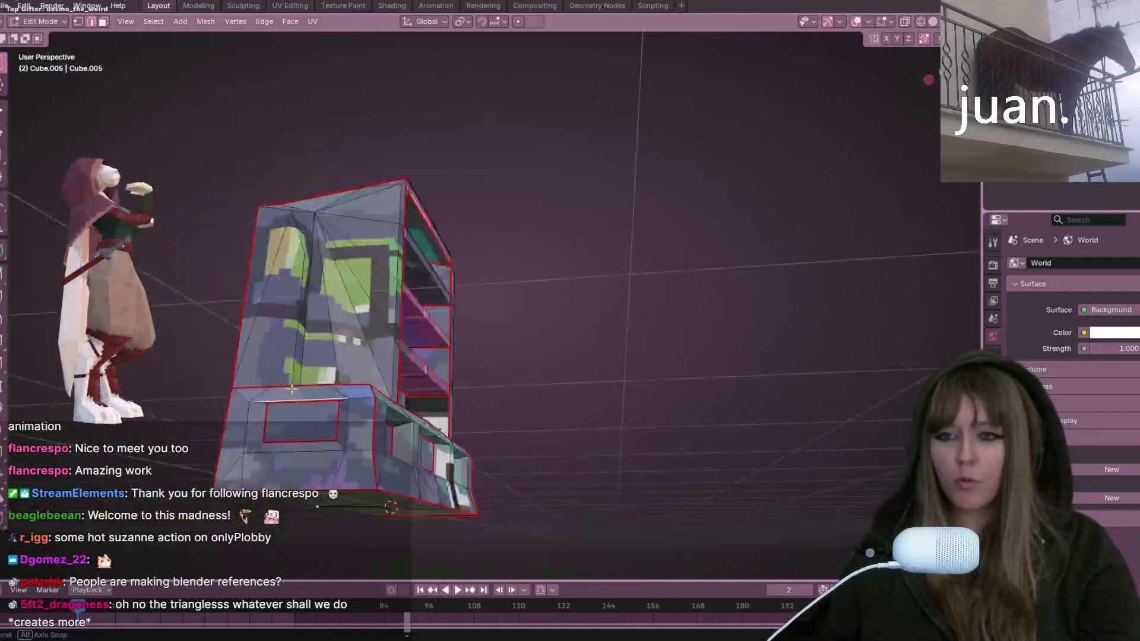
mouse_move(603, 396)
middle_down()
mouse_move(677, 303)
mouse_move(649, 526)
mouse_move(501, 364)
mouse_move(754, 331)
mouse_move(475, 341)
mouse_move(480, 365)
middle_up()
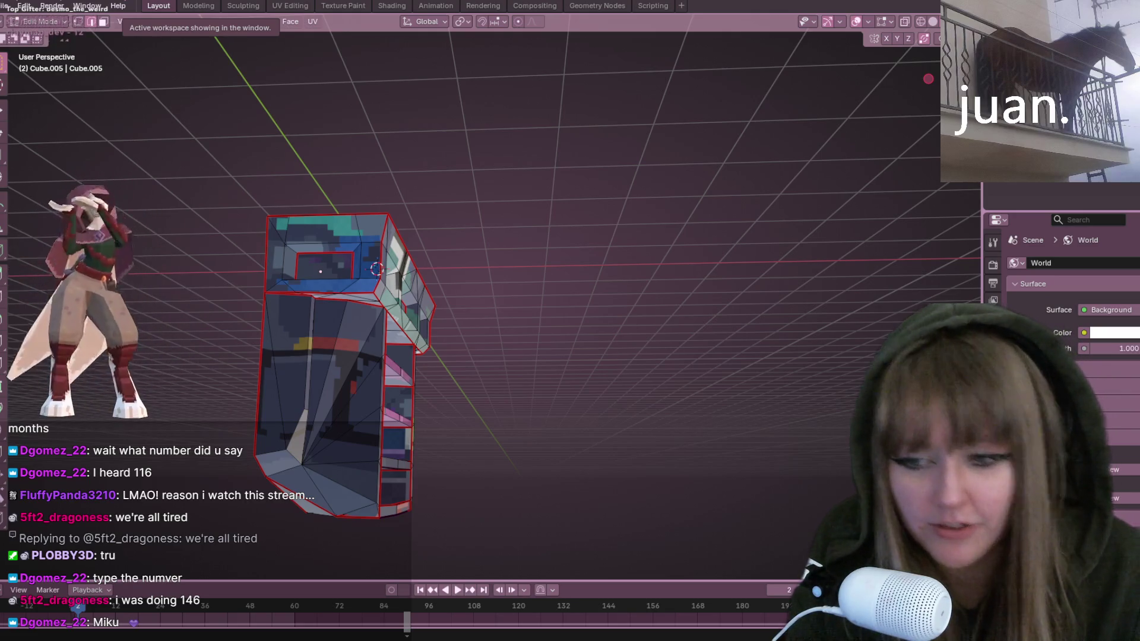
Step: In Minecraft, join the first server, sleep in the bed, and send a chat message
key(alt+Tab)
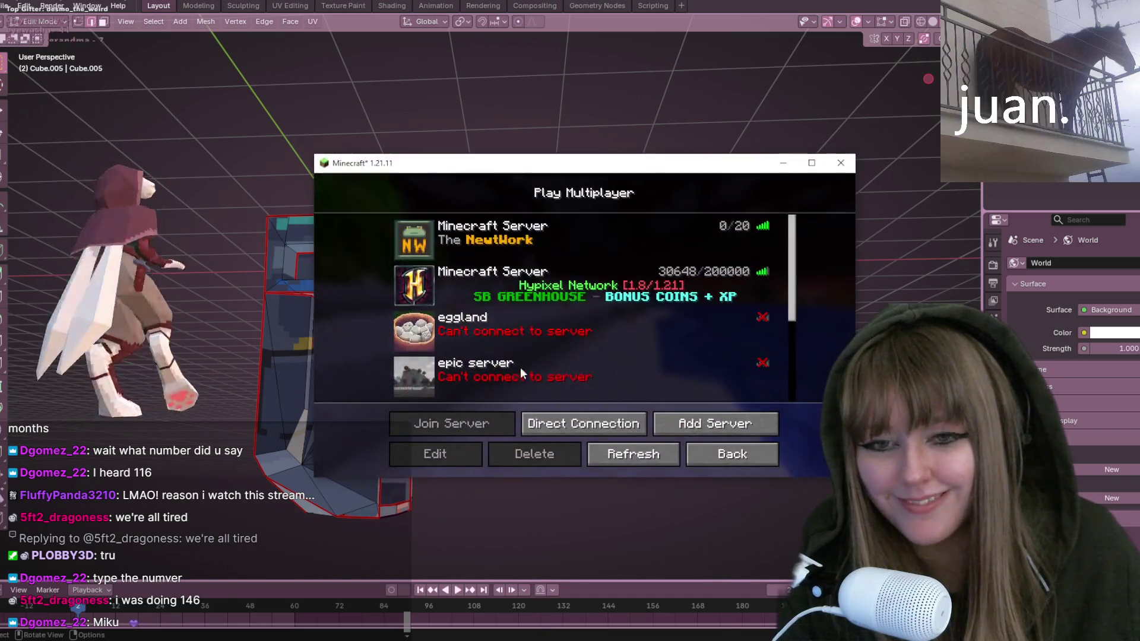
double_click(426, 238)
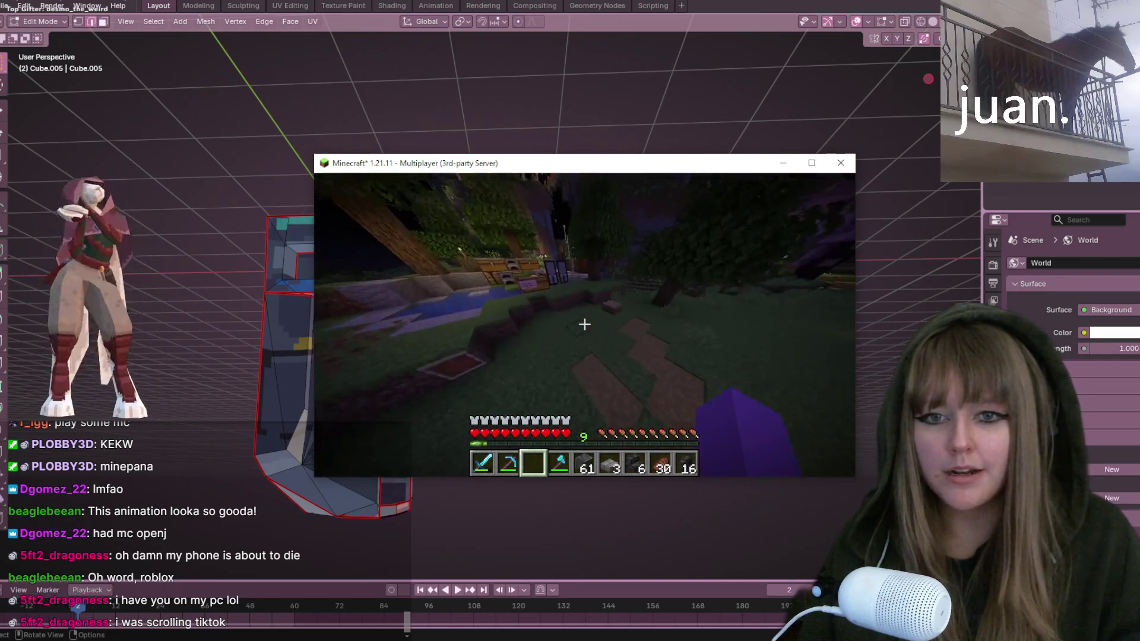
right_click(584, 324)
text(5555555)
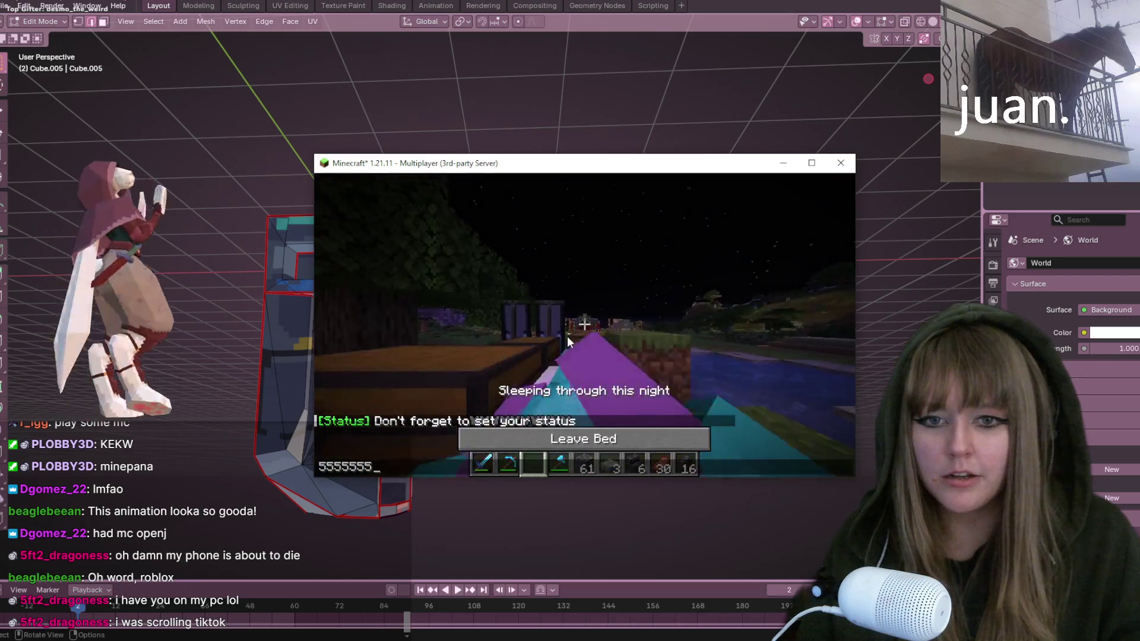
key(Return)
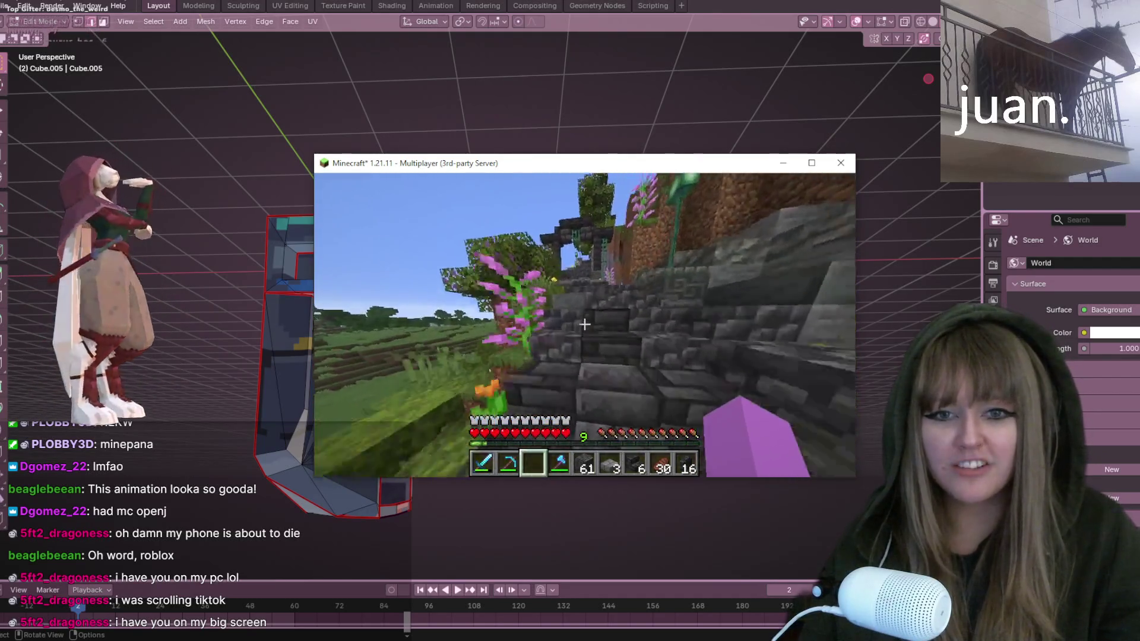
Step: Hold the Polished Deepslate, open the chest, and move the Tuff stack into the hotbar
key(5)
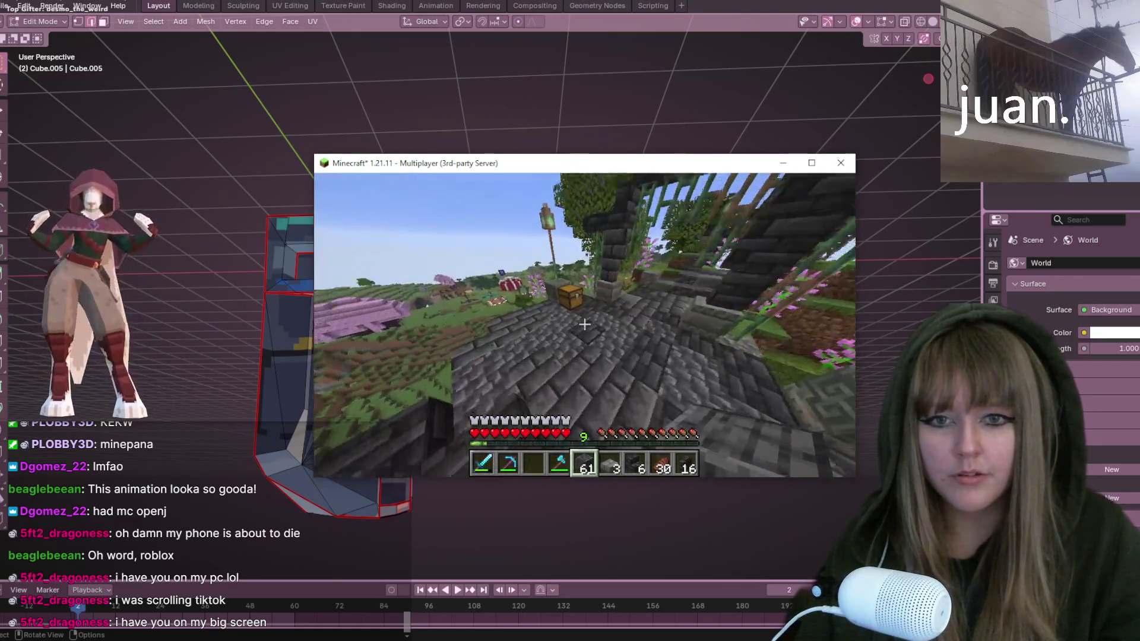
right_click(585, 323)
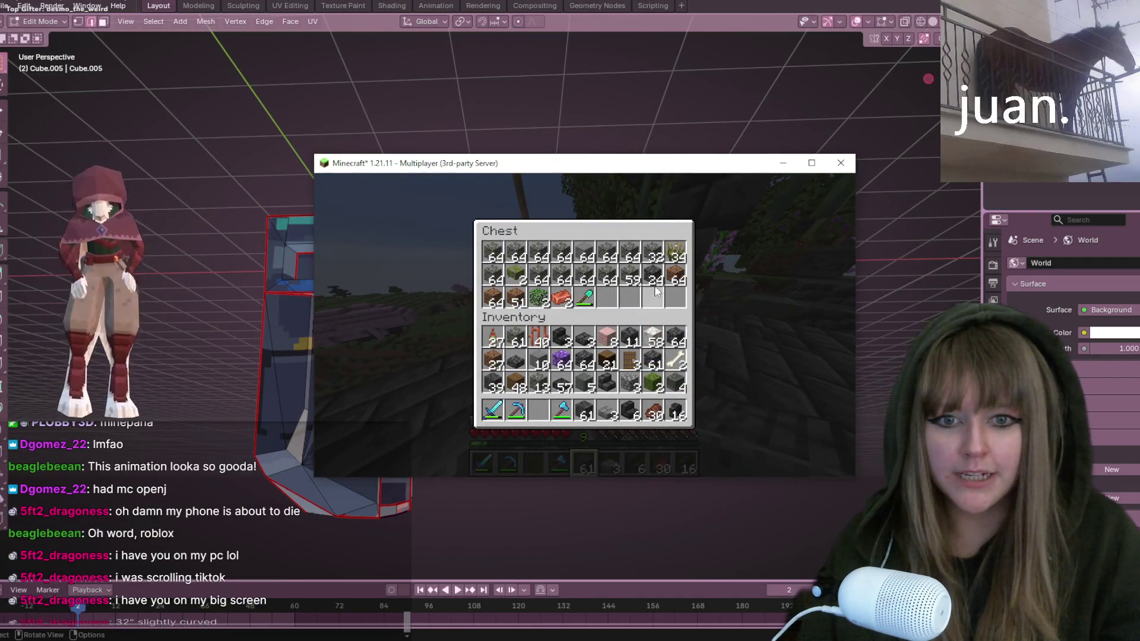
key(3)
key(Escape)
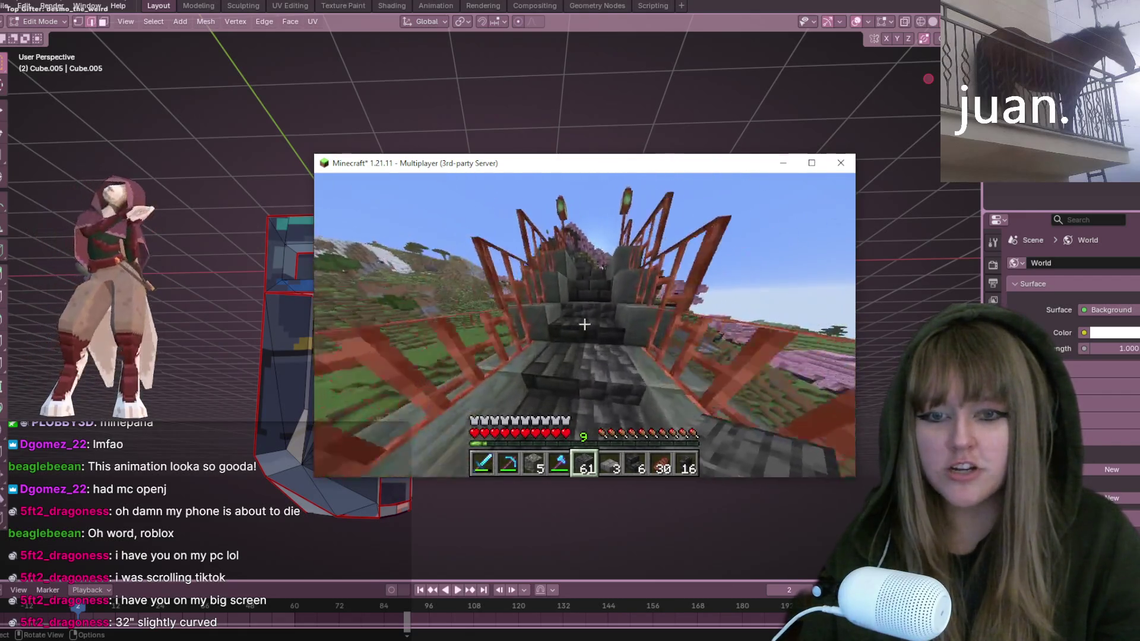
Step: Walk along the stone path, then pause and disconnect from the server
key(w)
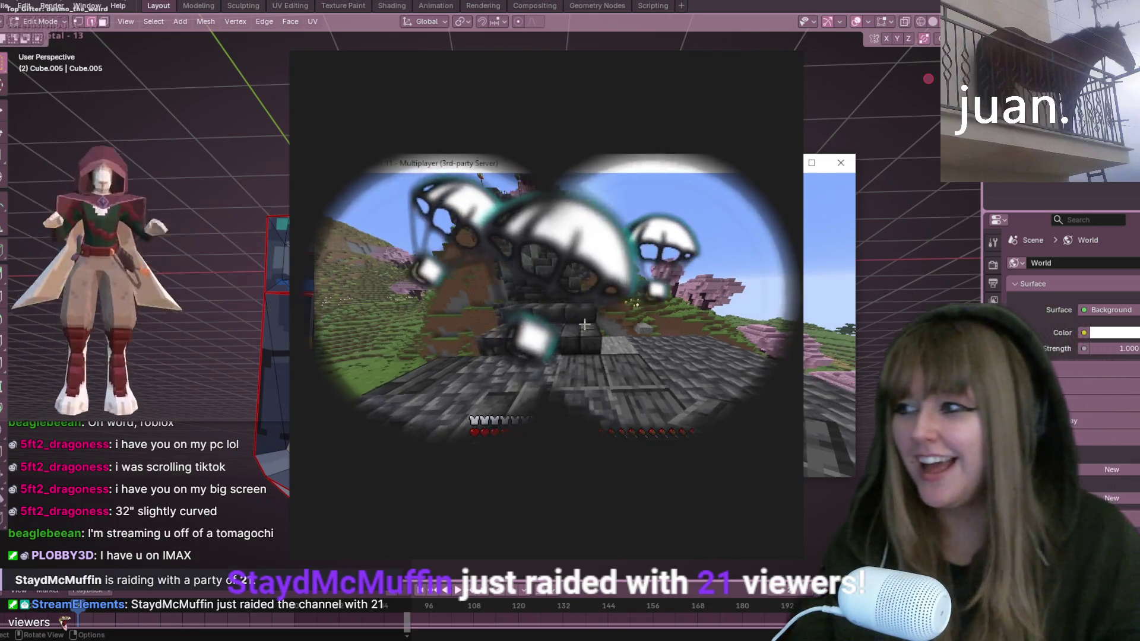
key(Escape)
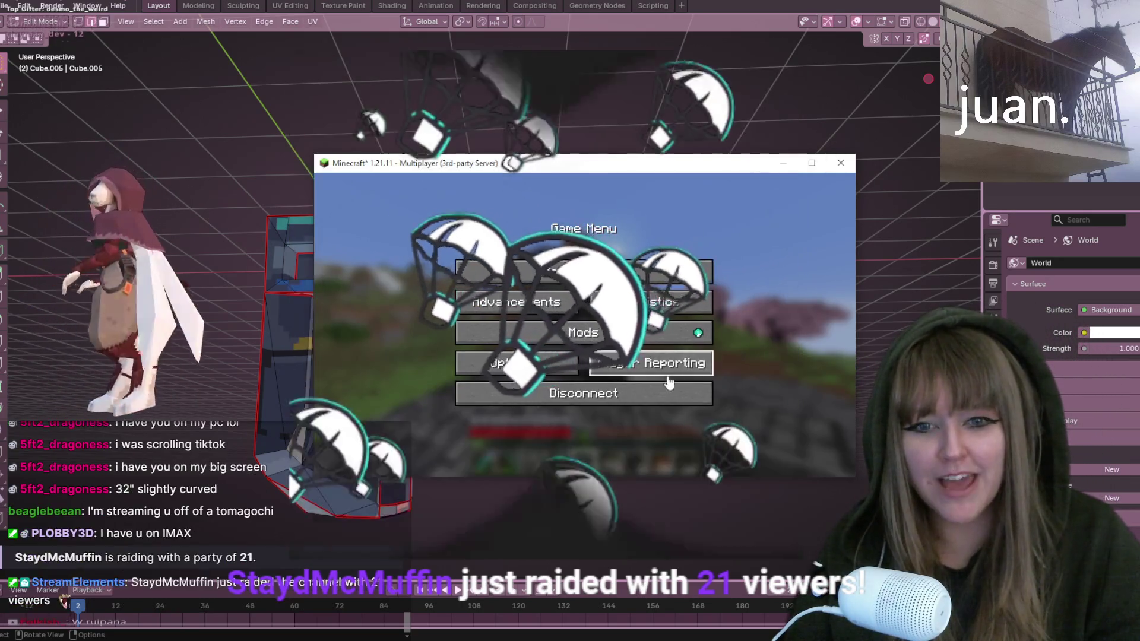
click(660, 388)
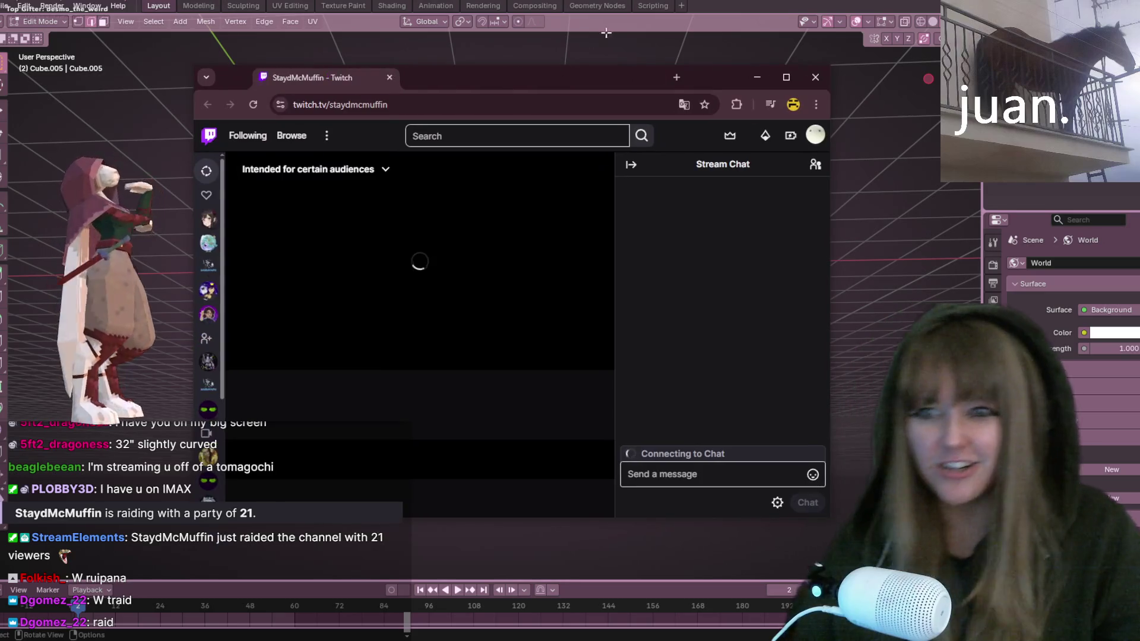
Step: Dismiss the Start menu and show the raiding channel's offline home view with its last-stream preview
key(super)
click(474, 424)
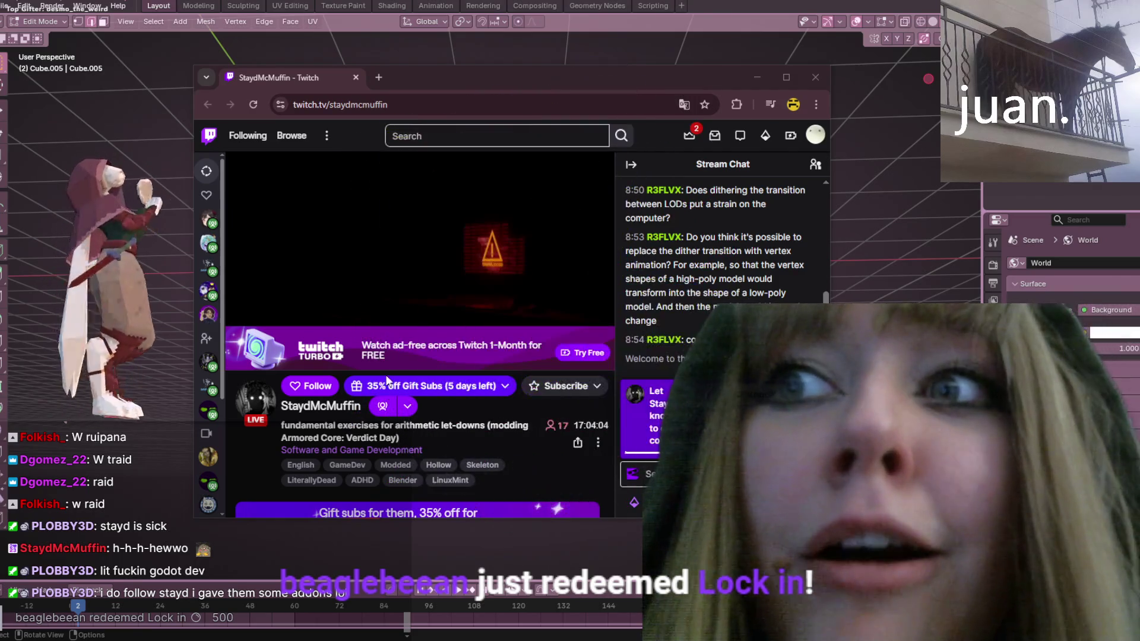
click(359, 410)
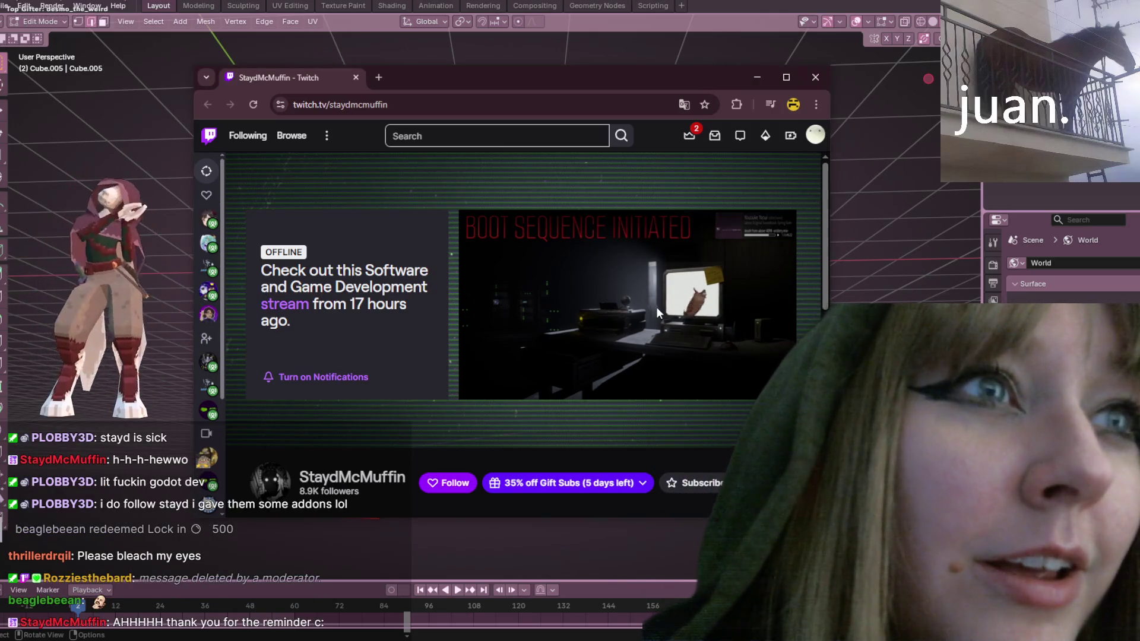
Step: Reload the channel page, play its past stream, seek to 04:38:02 and watch full screen
scroll(529, 328, down, 1)
scroll(529, 328, down, 1)
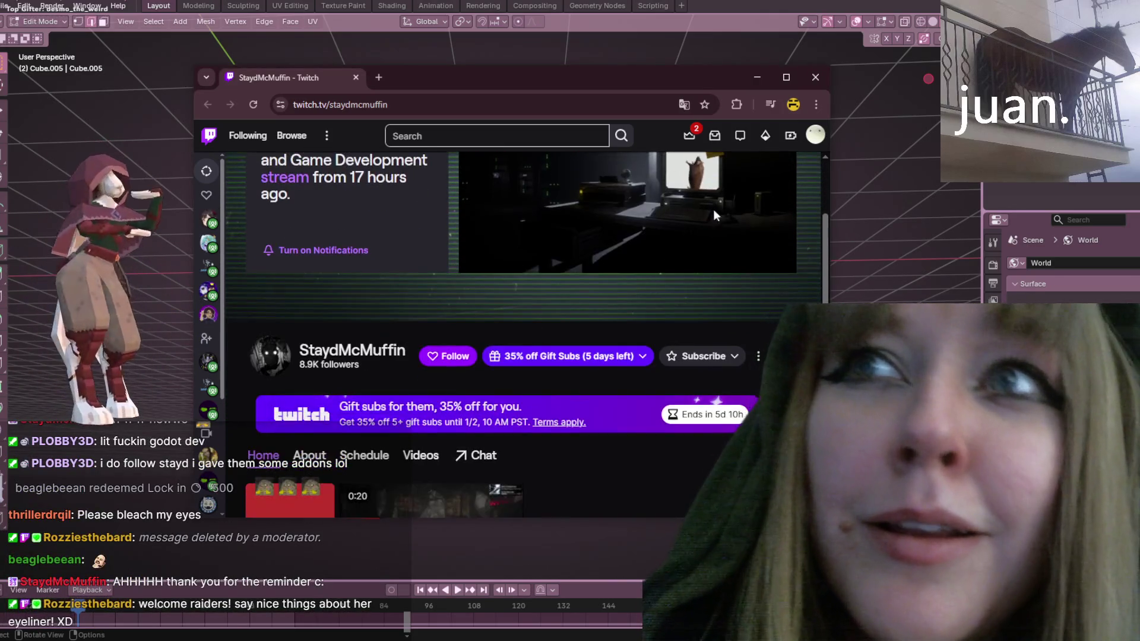
click(253, 105)
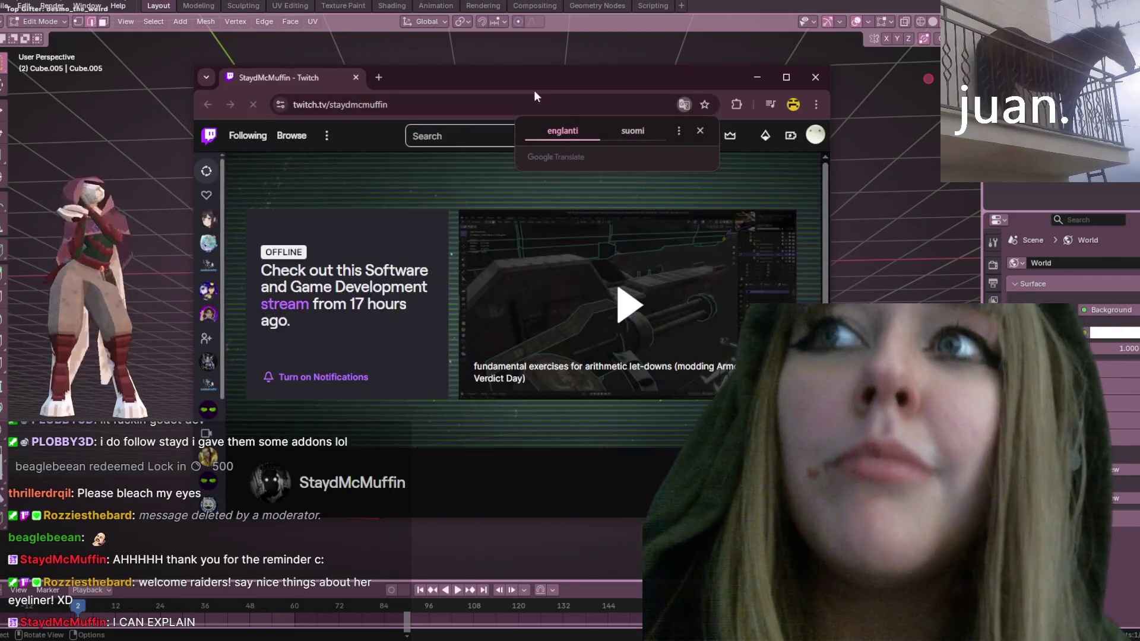
click(618, 328)
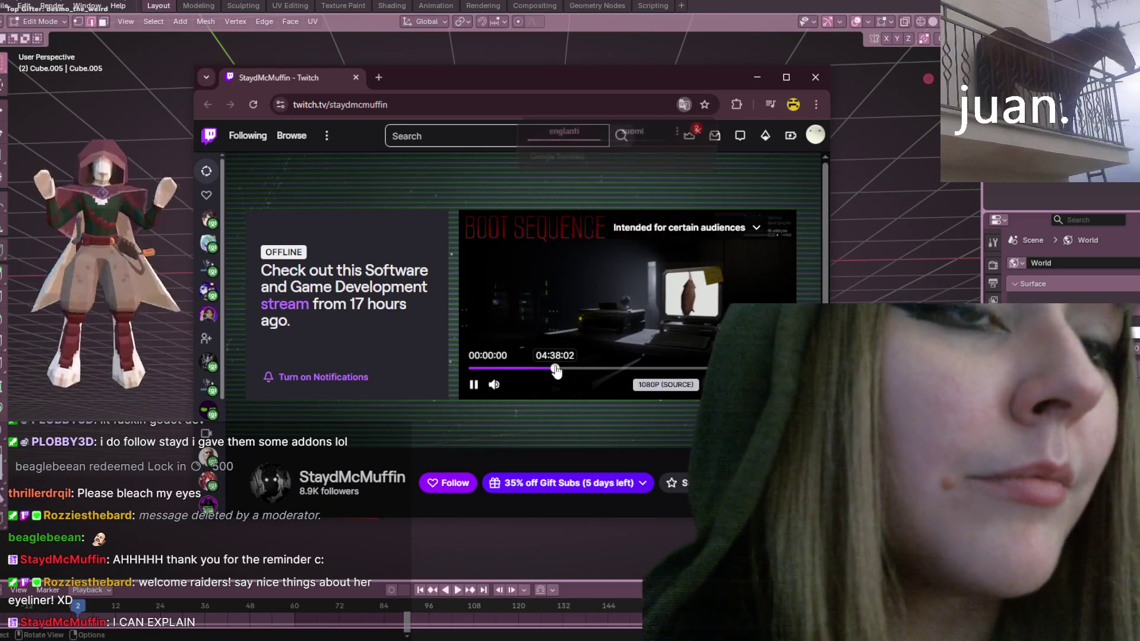
click(555, 369)
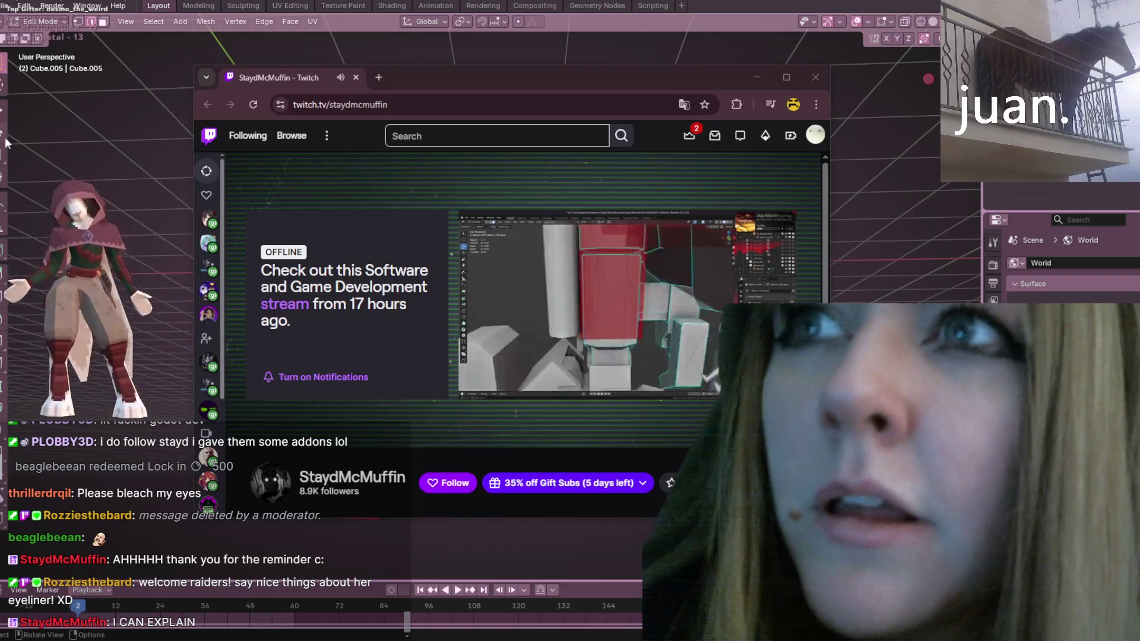
click(784, 385)
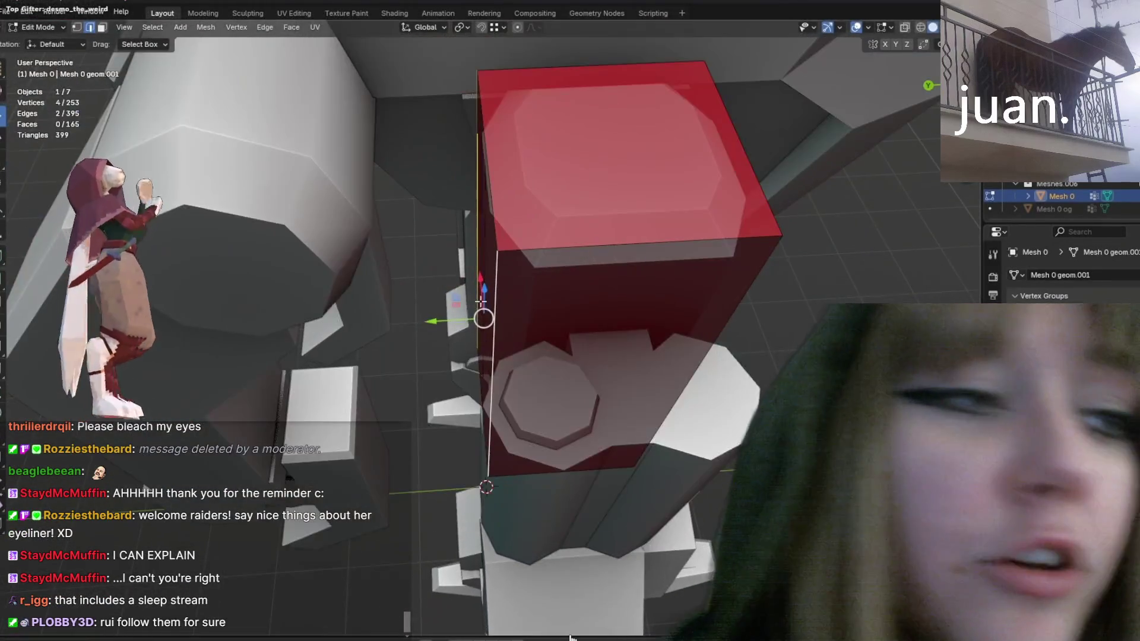
Step: Jump further ahead in the full-screen past stream and enter '30'
click(570, 637)
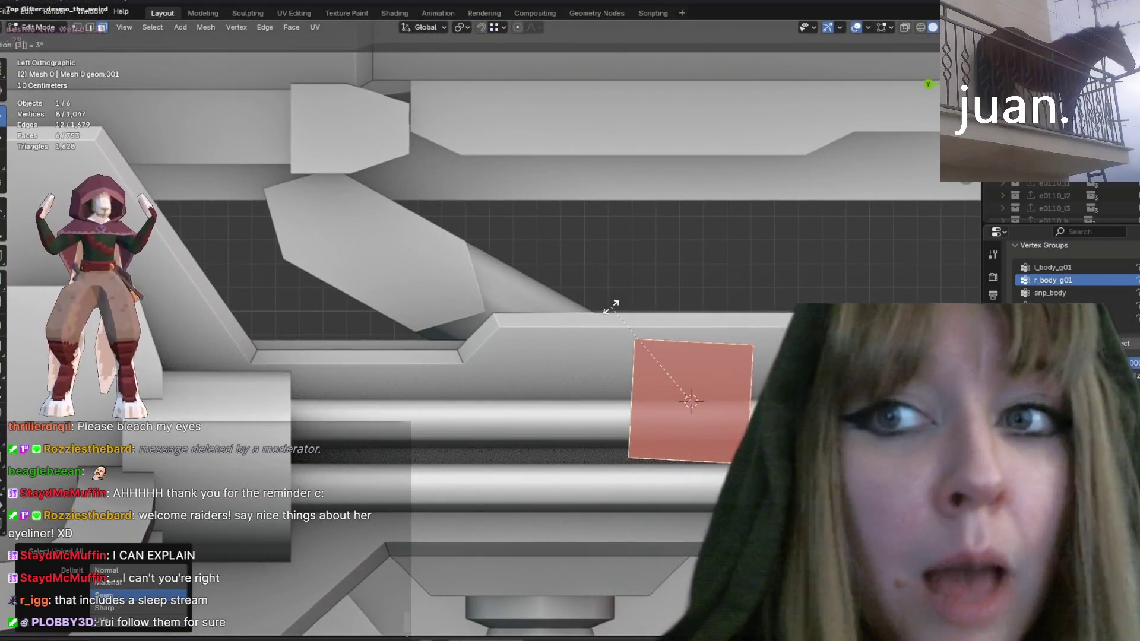
text(30)
key(Return)
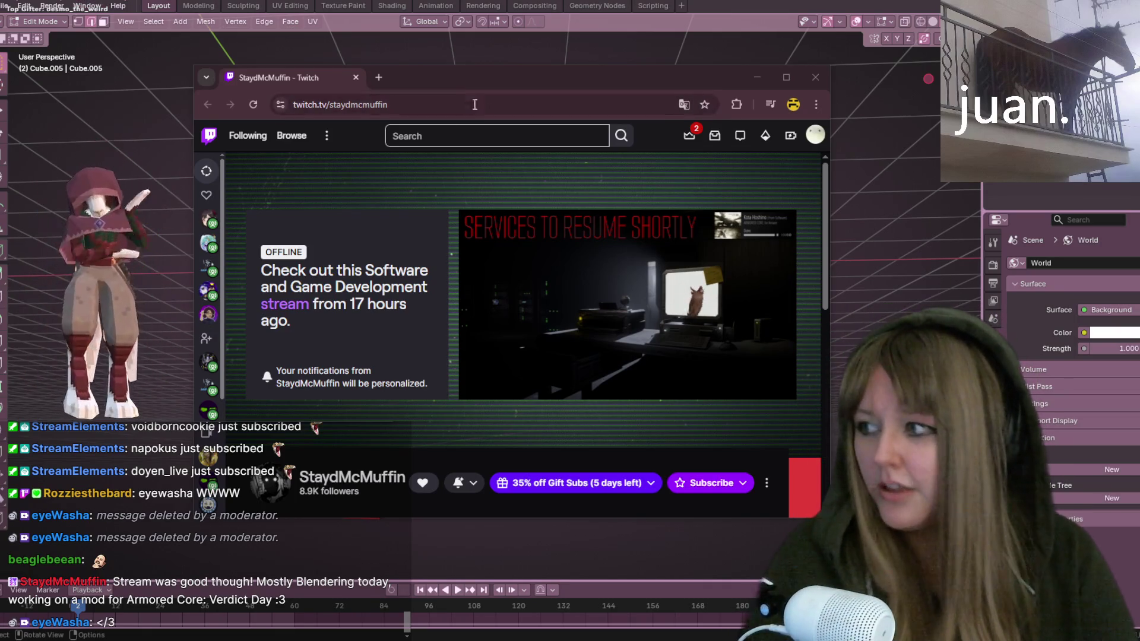
Step: Skip the stream preview to its end and toggle its full-screen view
mouse_move(597, 313)
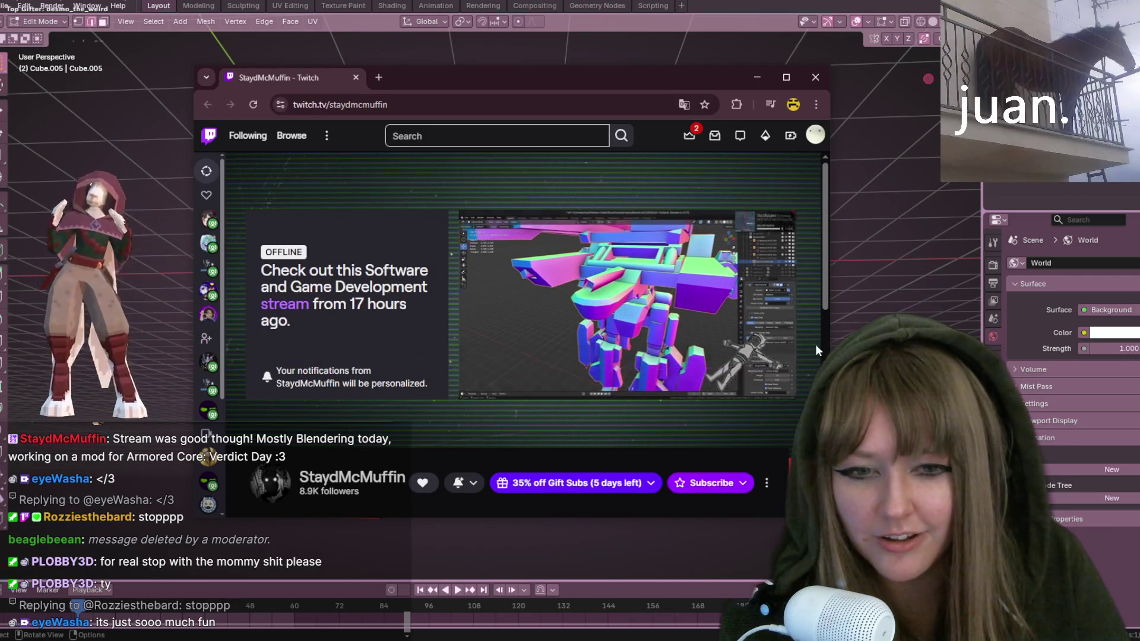
click(783, 369)
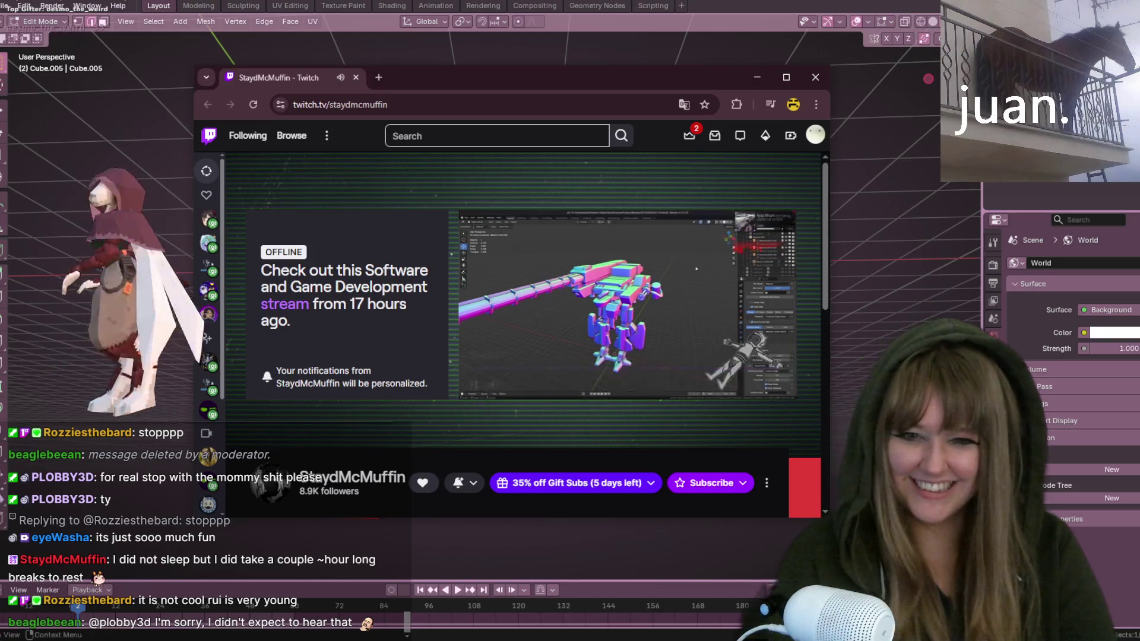
click(783, 385)
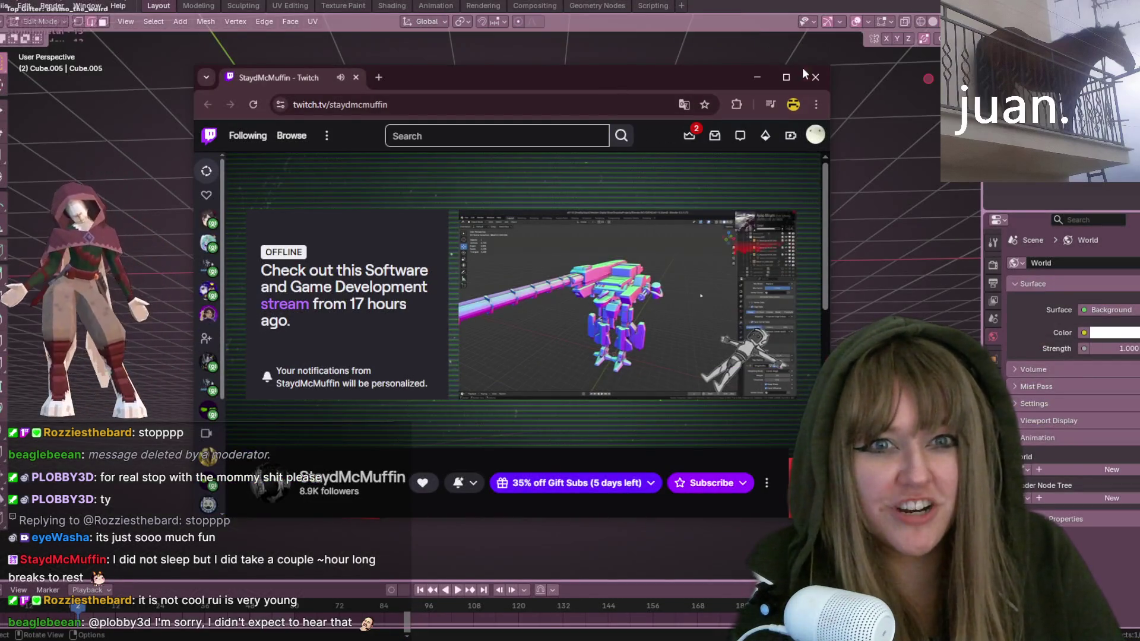
Step: Close the browser and orbit in toward the bookshelf mesh in Blender
click(757, 77)
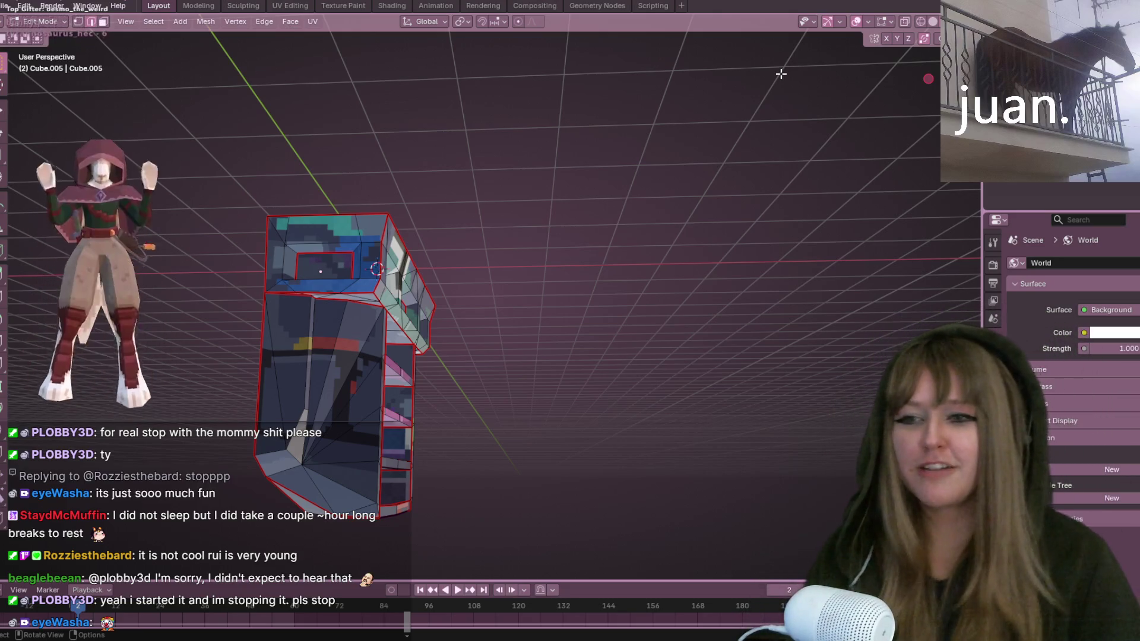
mouse_move(781, 74)
middle_down()
mouse_move(404, 329)
mouse_move(424, 244)
middle_up()
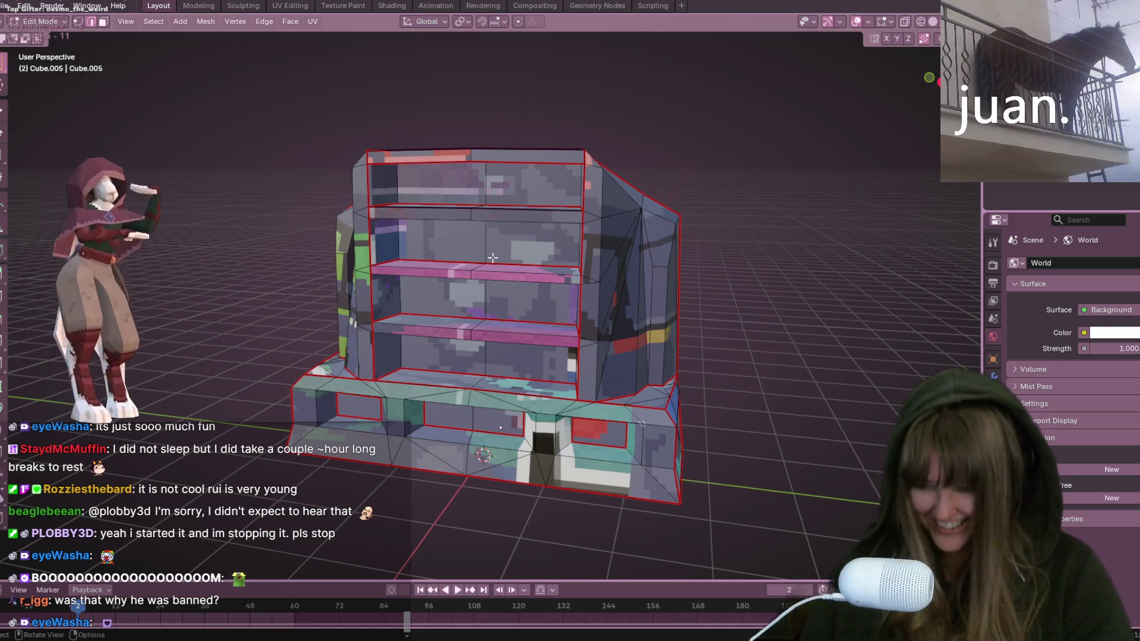
mouse_move(492, 257)
middle_down()
mouse_move(579, 412)
mouse_move(638, 446)
mouse_move(546, 334)
middle_up()
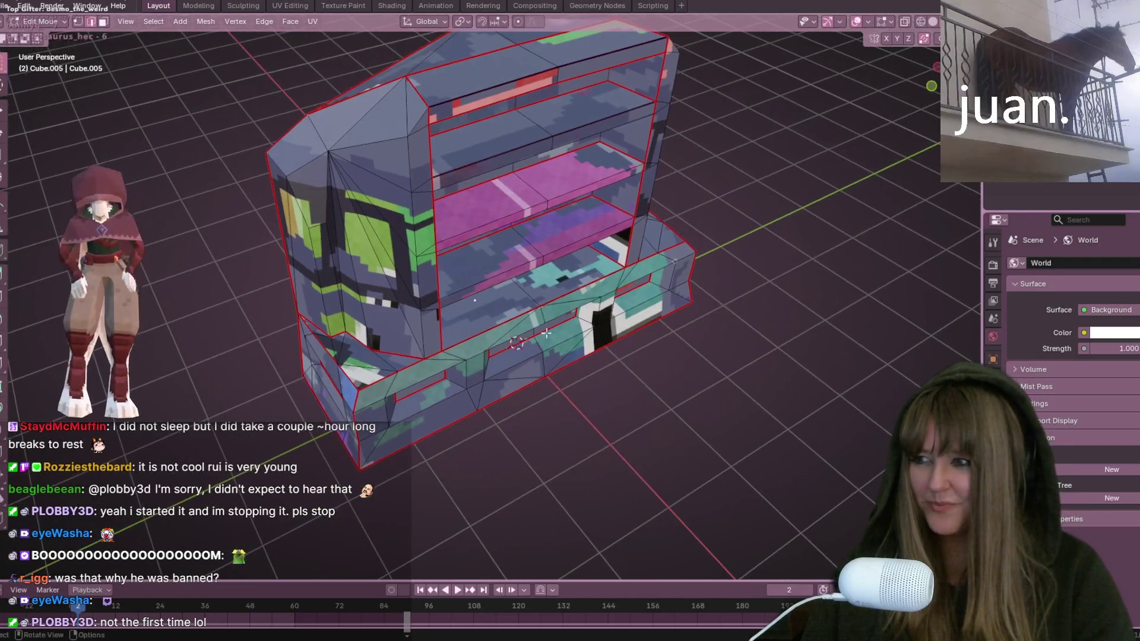
Step: Switch to vertex selection, orbit over the bookshelf, then return Cube.005 to Object Mode
click(78, 22)
middle_drag(510, 297, 537, 323)
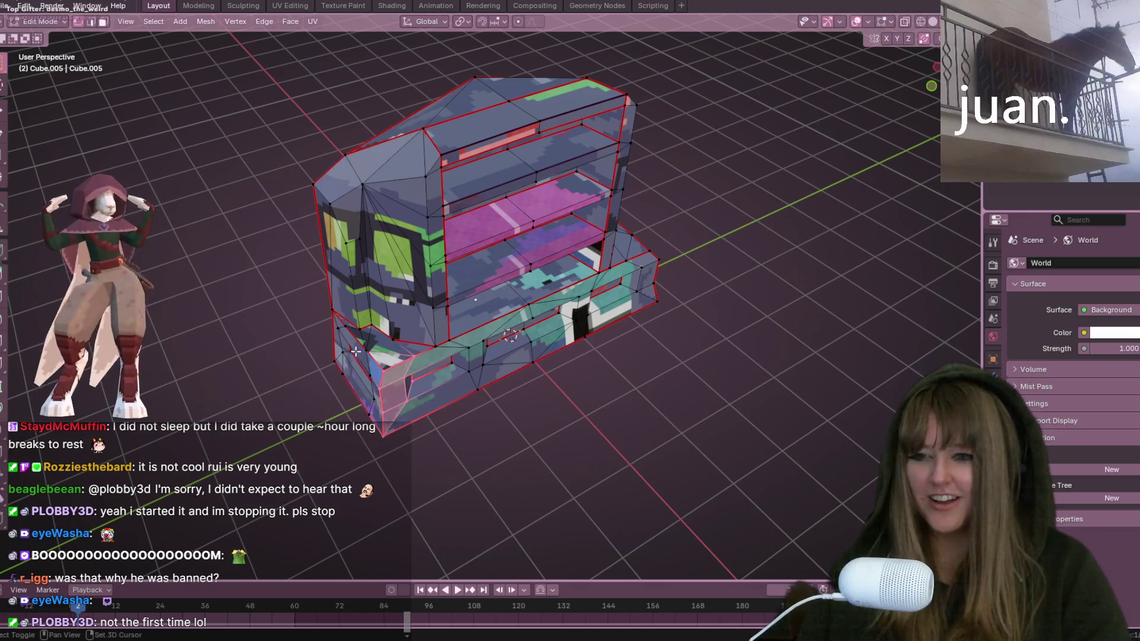
mouse_move(414, 463)
middle_down()
mouse_move(693, 451)
mouse_move(641, 415)
mouse_move(654, 419)
mouse_move(654, 380)
middle_up()
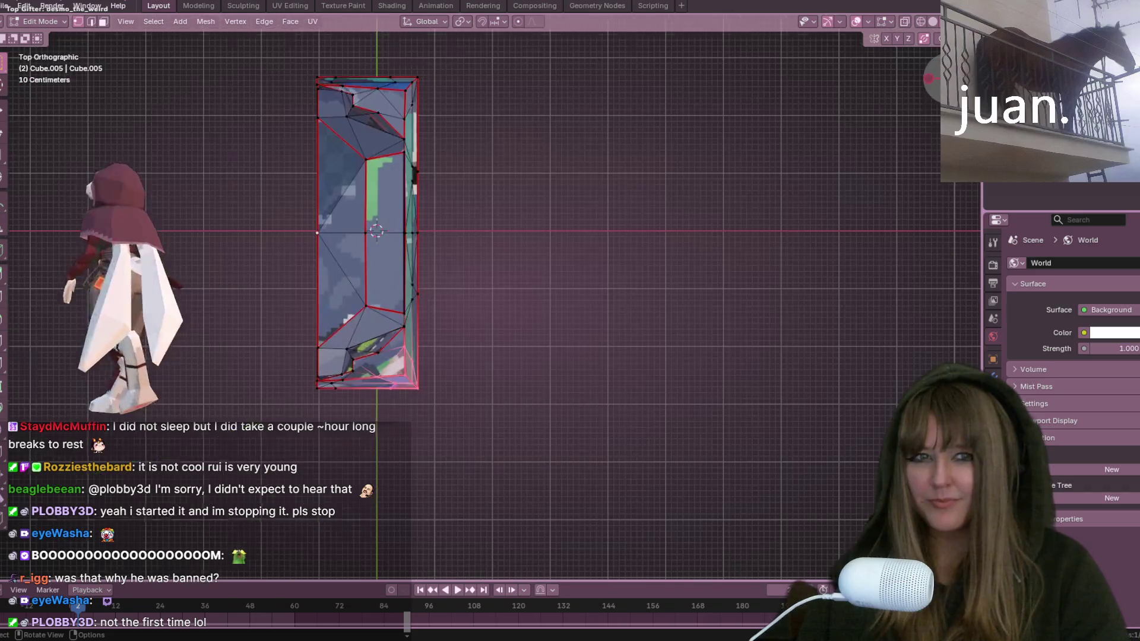
key(Tab)
mouse_move(755, 360)
middle_down()
mouse_move(682, 244)
mouse_move(689, 219)
mouse_move(697, 269)
middle_up()
scroll(736, 279, down, 3)
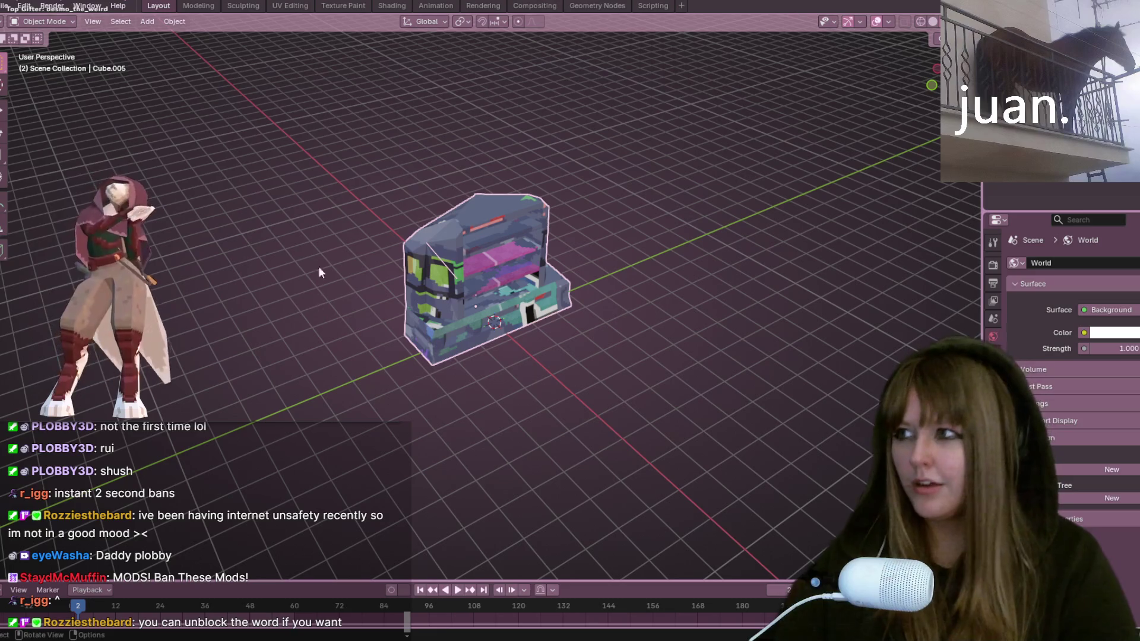
Step: Orbit the view, deselect the bookshelf and save Bookshelf.blend
middle_drag(611, 346, 569, 297)
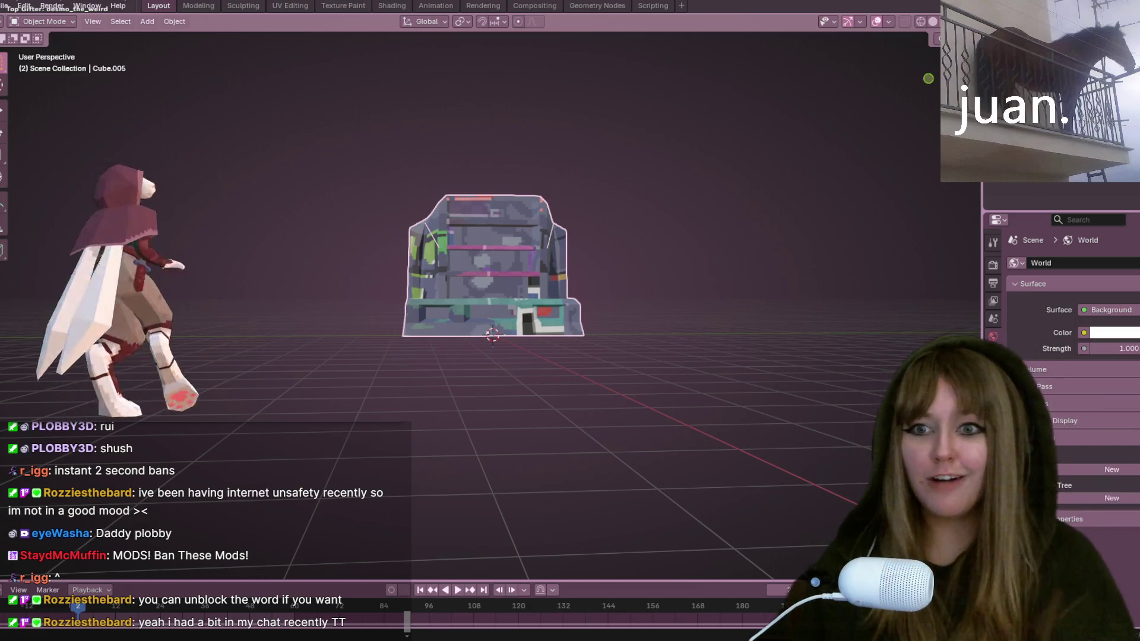
mouse_move(8, 484)
middle_down()
mouse_move(576, 337)
mouse_move(598, 222)
mouse_move(625, 286)
mouse_move(651, 289)
mouse_move(568, 216)
mouse_move(629, 211)
mouse_move(609, 215)
mouse_move(651, 226)
middle_up()
click(596, 336)
key(ctrl+s)
Step: Put bookshelf Cube.005 into Edit Mode and orbit in for a closer look
scroll(596, 211, up, 5)
key(Tab)
scroll(652, 226, down, 5)
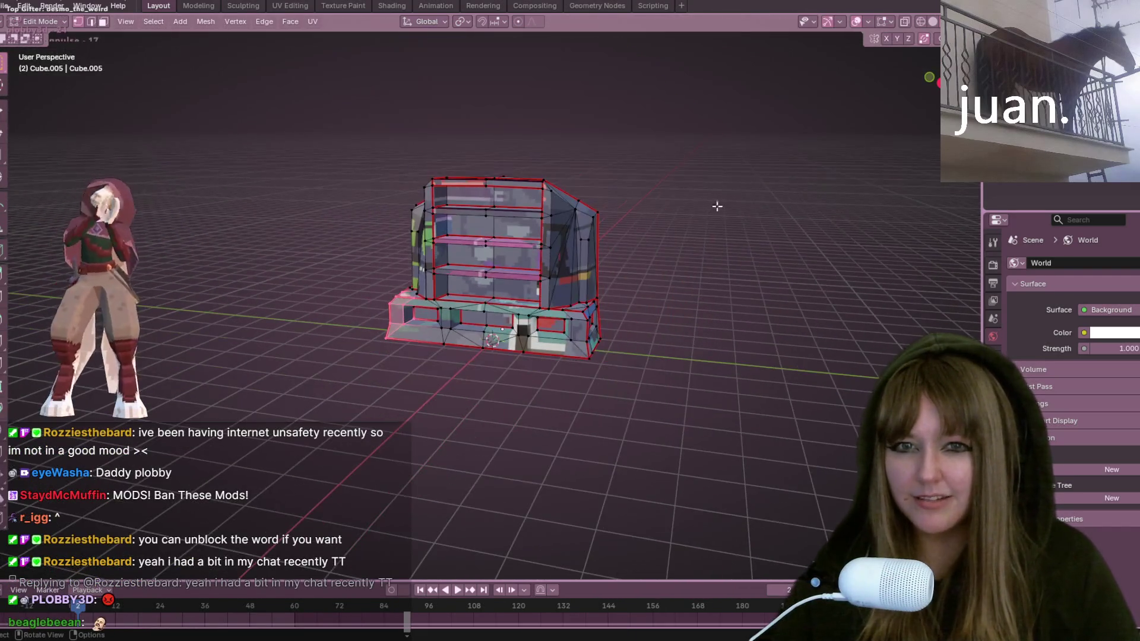
mouse_move(718, 204)
middle_down()
mouse_move(606, 237)
mouse_move(730, 202)
middle_up()
scroll(796, 241, up, 2)
mouse_move(796, 241)
middle_down()
mouse_move(748, 280)
mouse_move(705, 272)
middle_up()
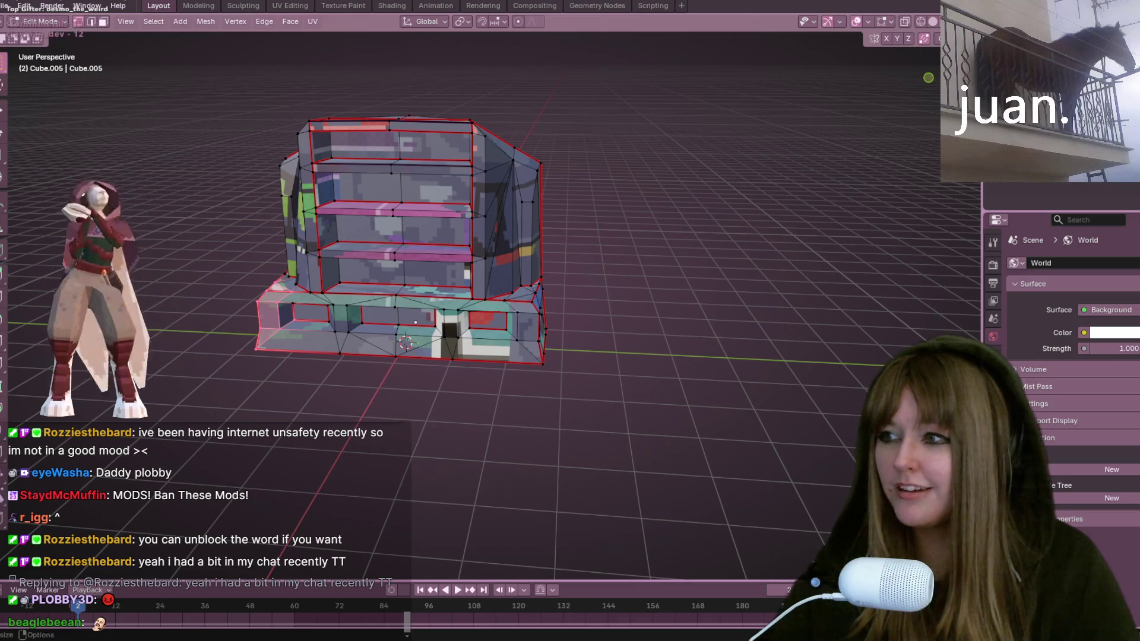
Step: In Right Orthographic view, box-select the right-side vertices and move them inward
click(934, 89)
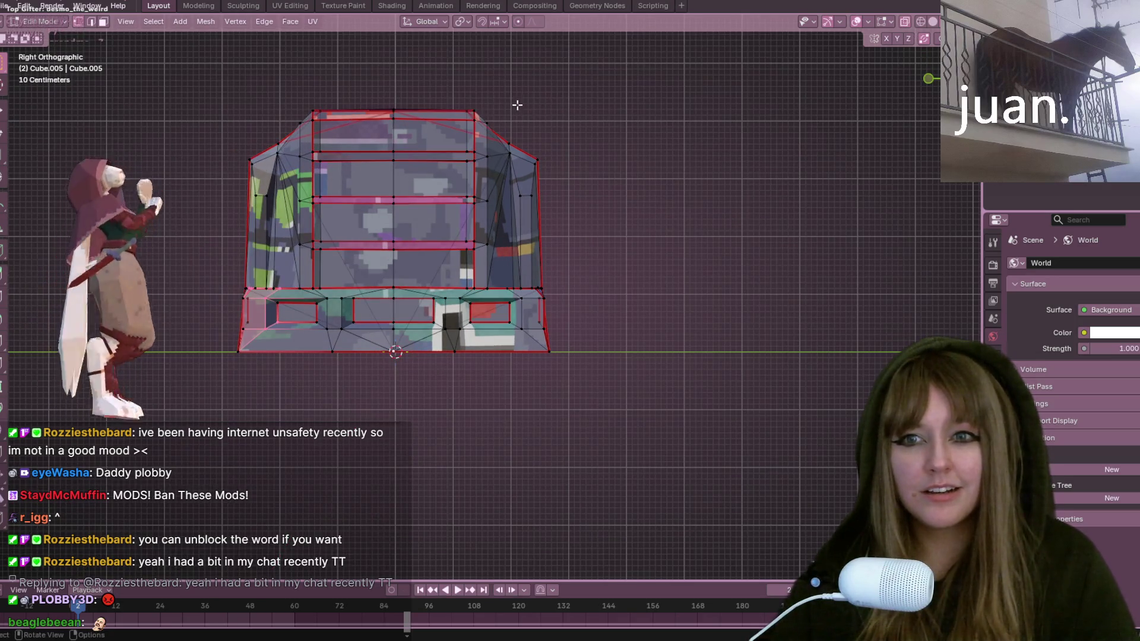
drag(498, 89, 567, 290)
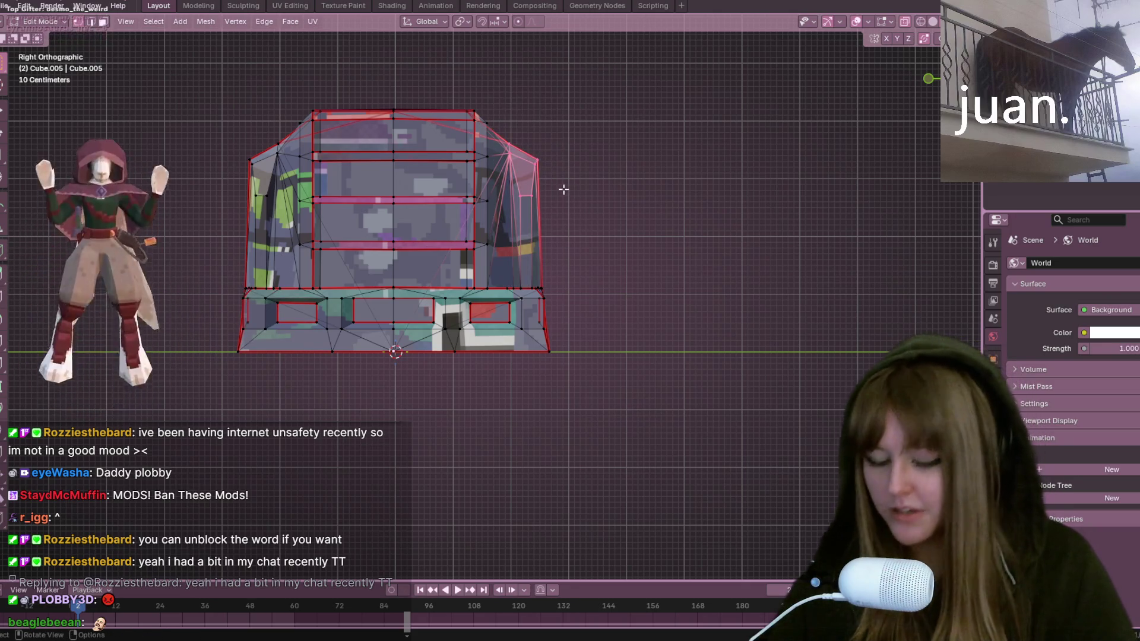
key(g)
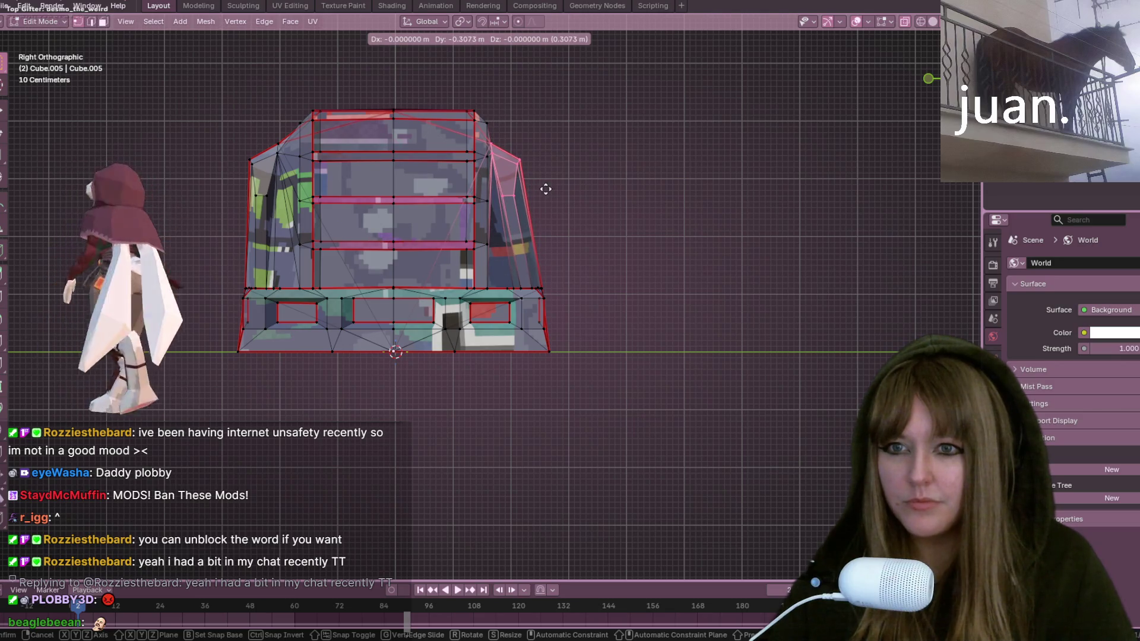
click(564, 216)
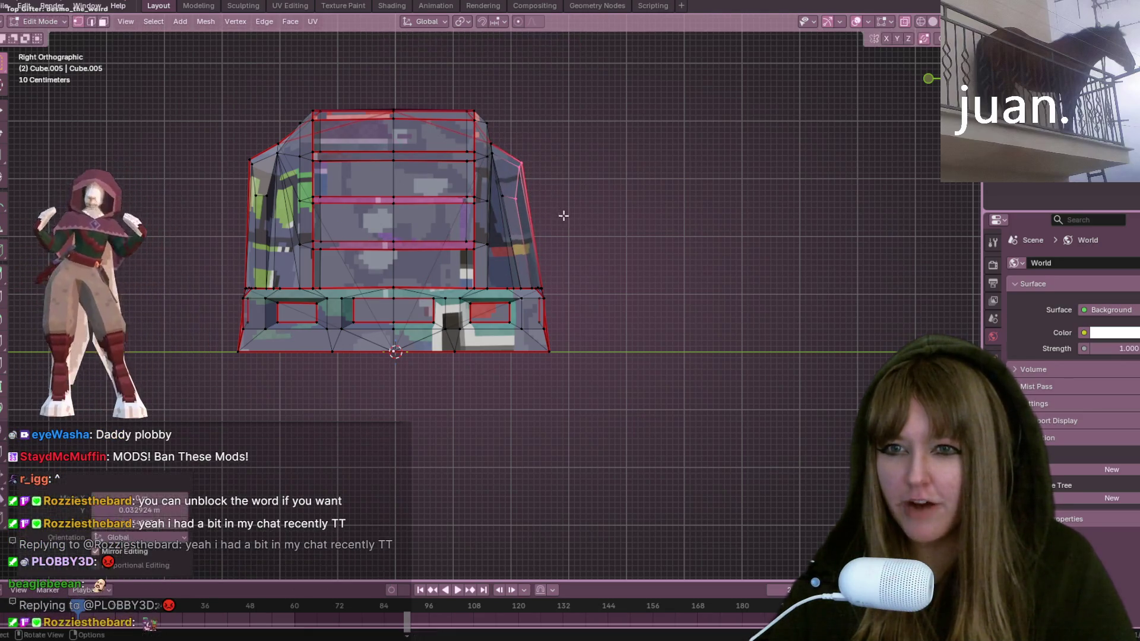
Step: Move the right-side vertices inward again to finish the taper, then claim the chat's hype chest reward
key(g)
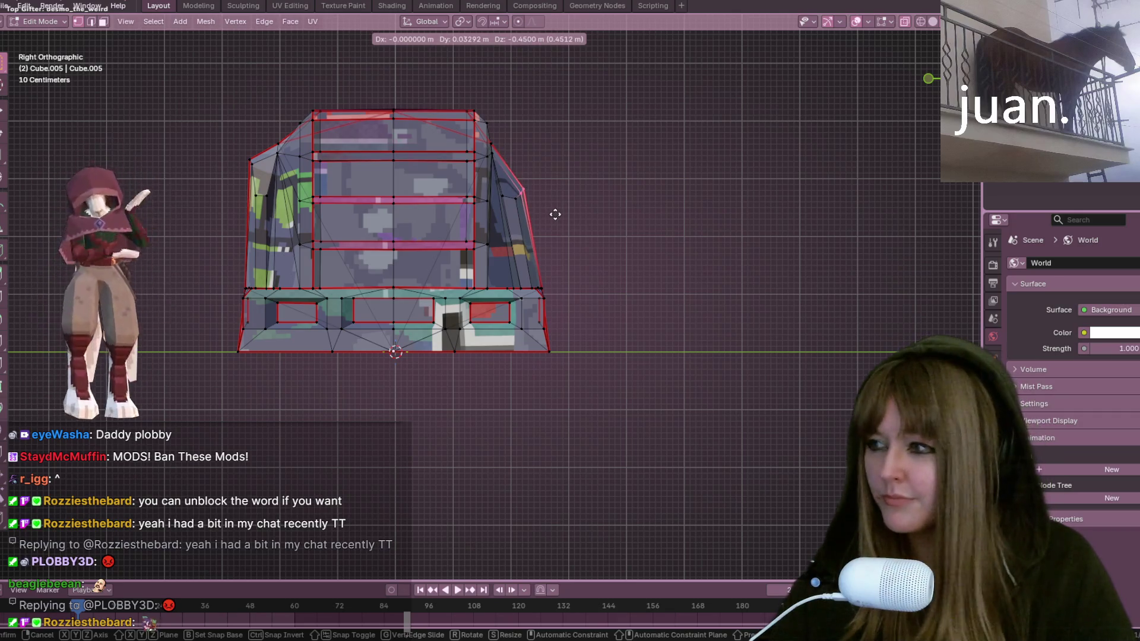
click(555, 214)
shift+middle_drag(535, 252, 524, 248)
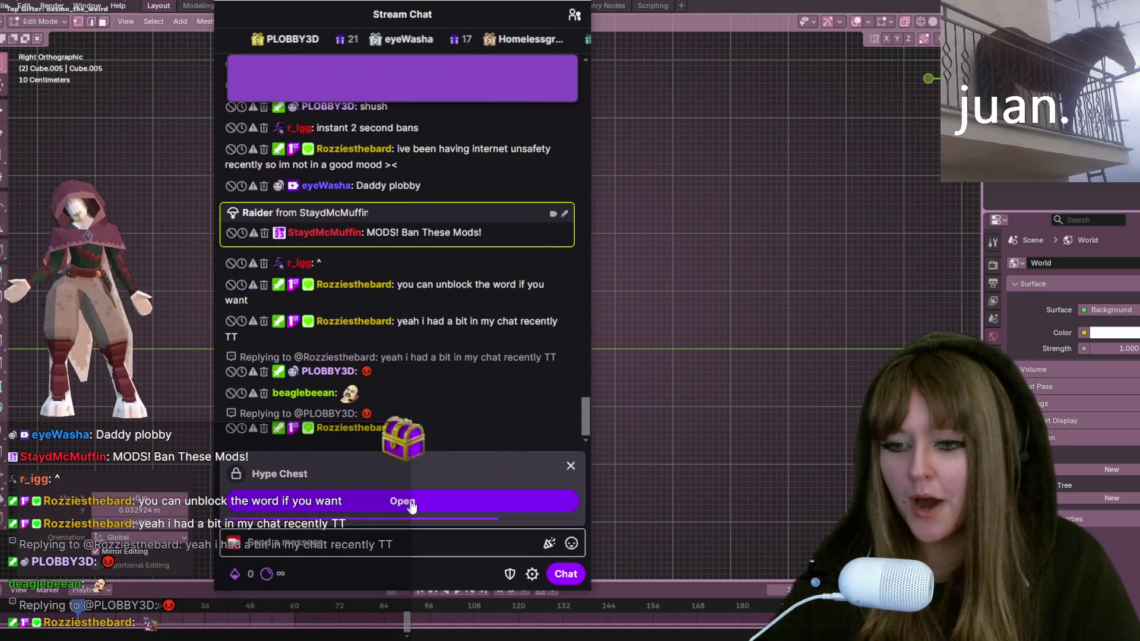
click(402, 502)
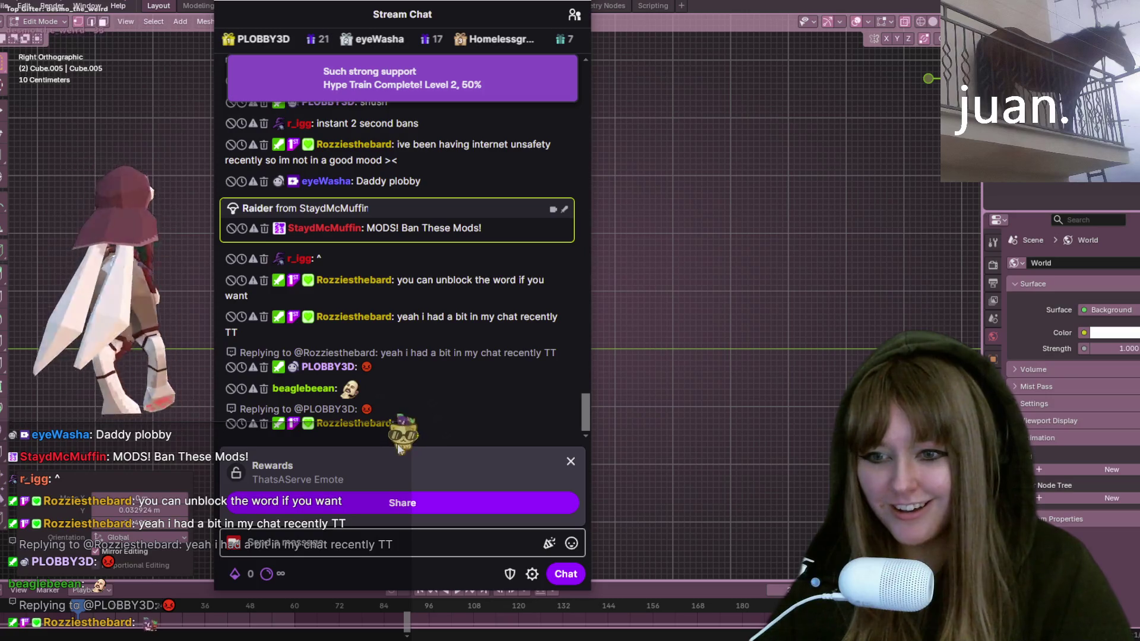
Step: Close the Rewards pop-up and hide the Twitch Stream Chat window
click(425, 505)
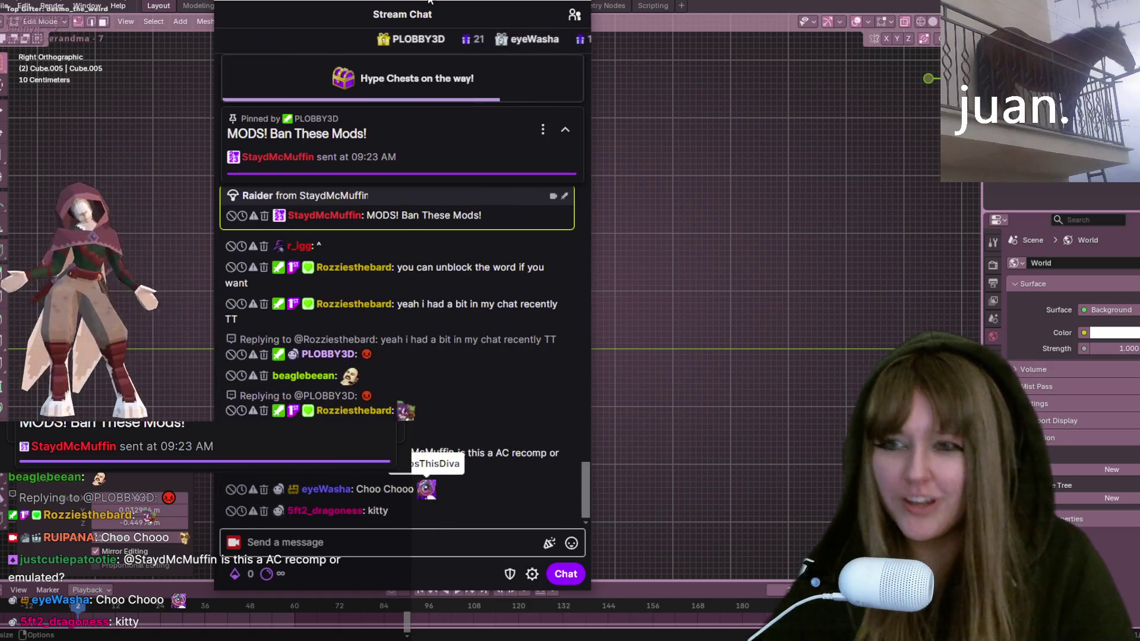
key(super+Down)
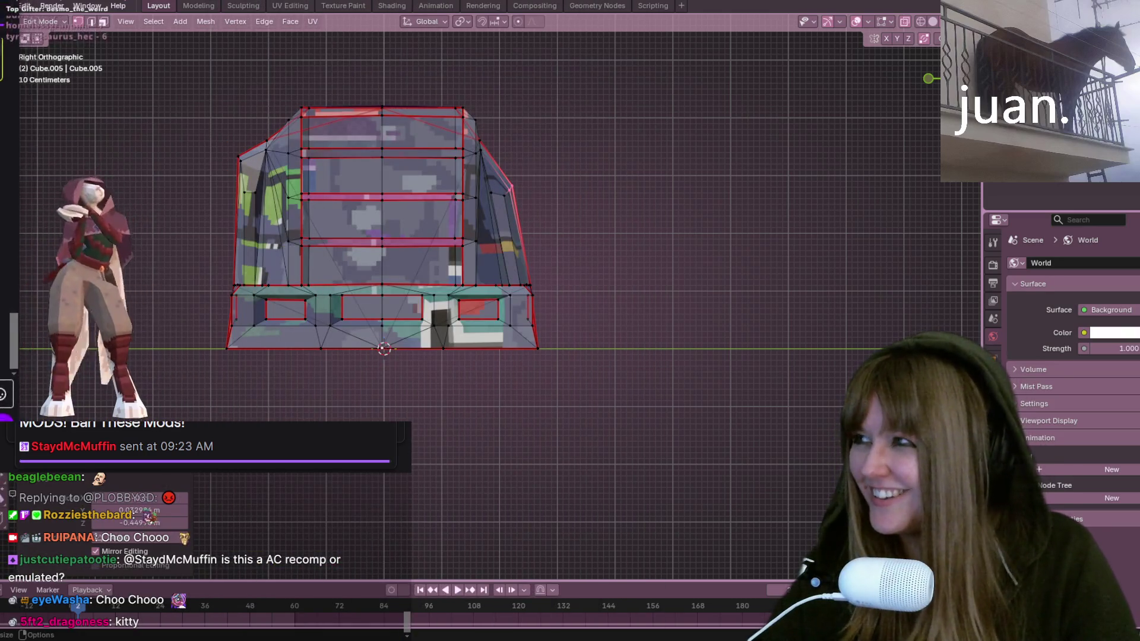
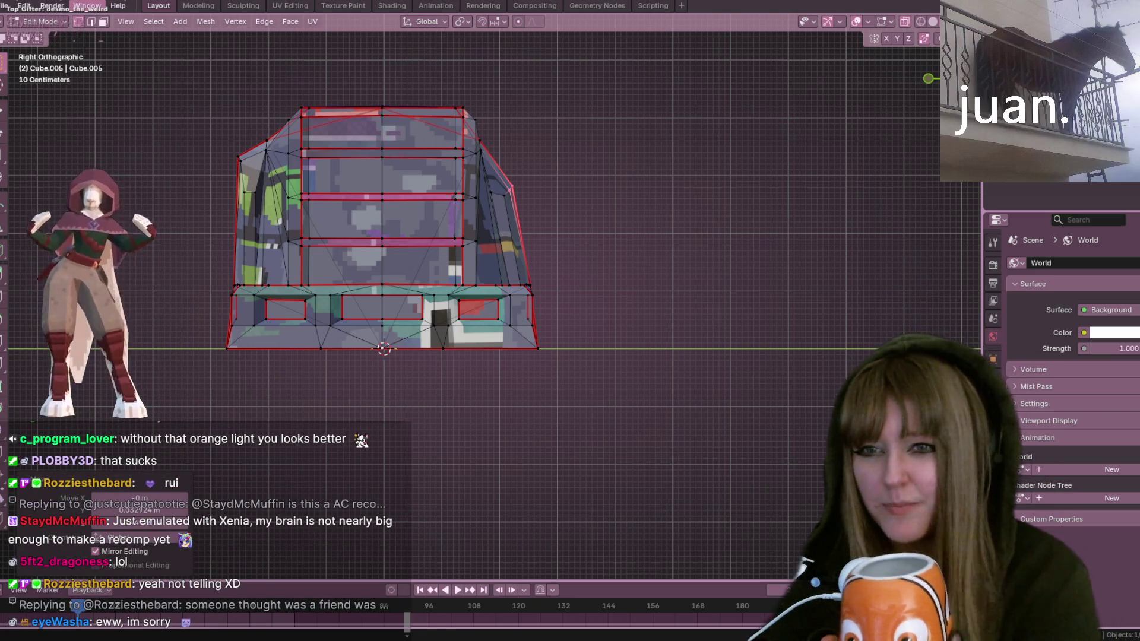
Step: Orbit the bookshelf into perspective and undo the last side-vertex move
middle_drag(736, 131, 743, 122)
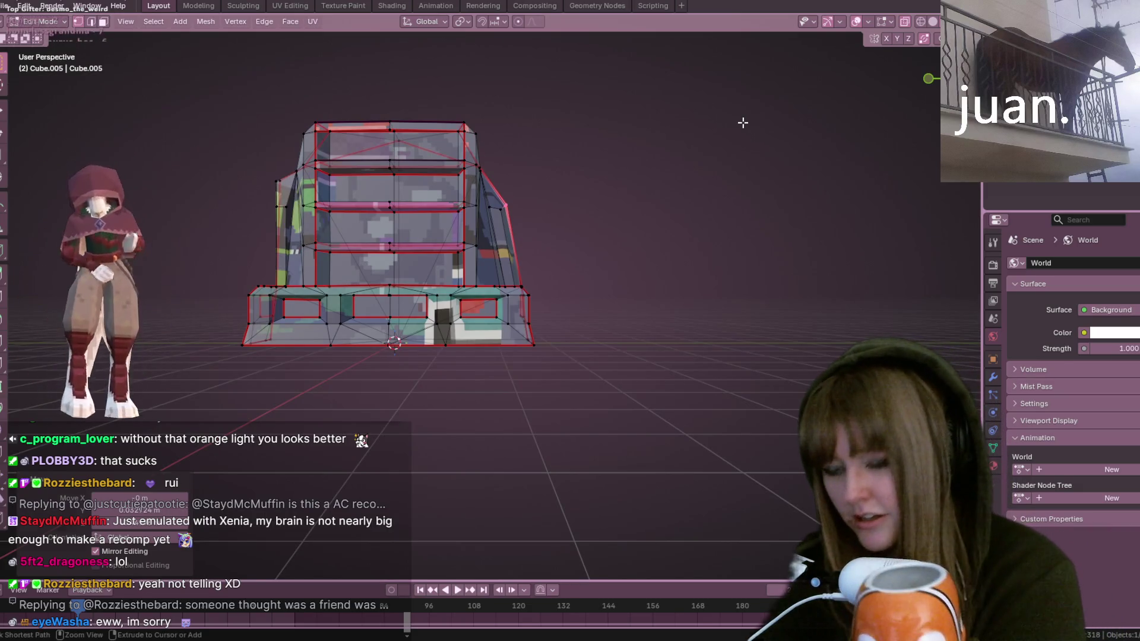
key(ctrl+z)
key(ctrl+z)
key(ctrl+z)
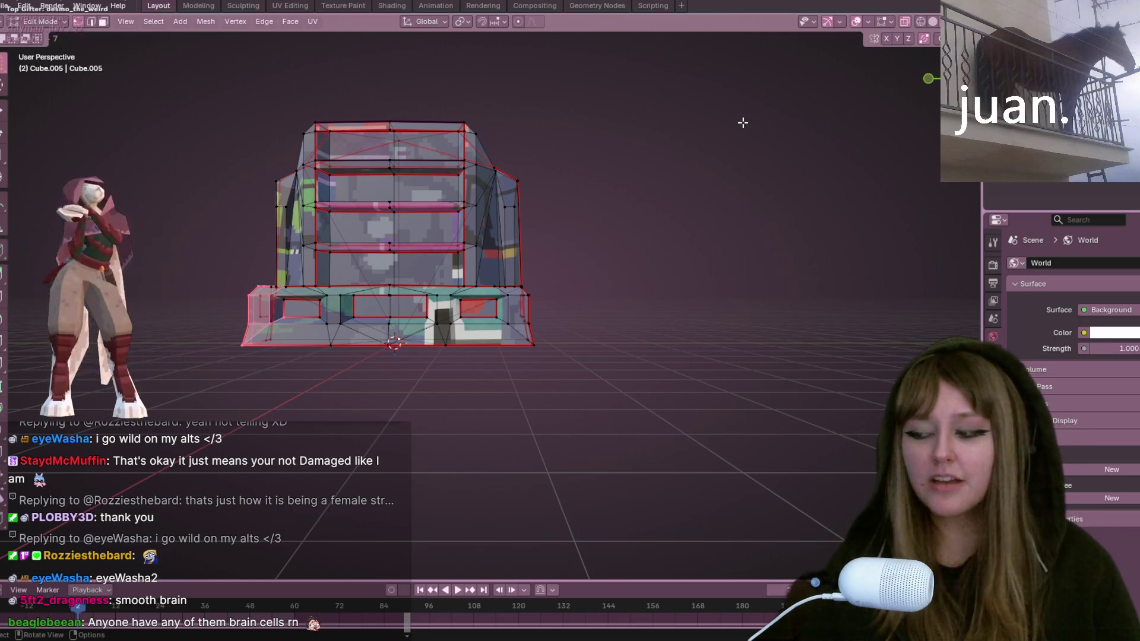
Step: Back in Object Mode, duplicate the bookshelf in right-side view and place the copy beside it
key(Tab)
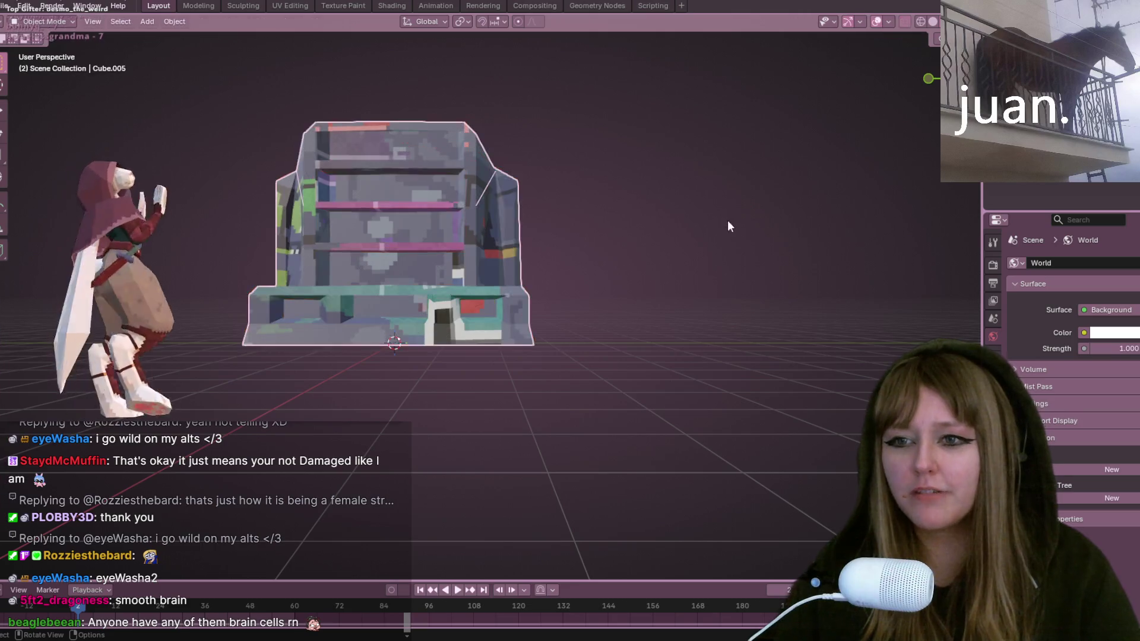
middle_drag(729, 226, 878, 199)
scroll(879, 199, up, 5)
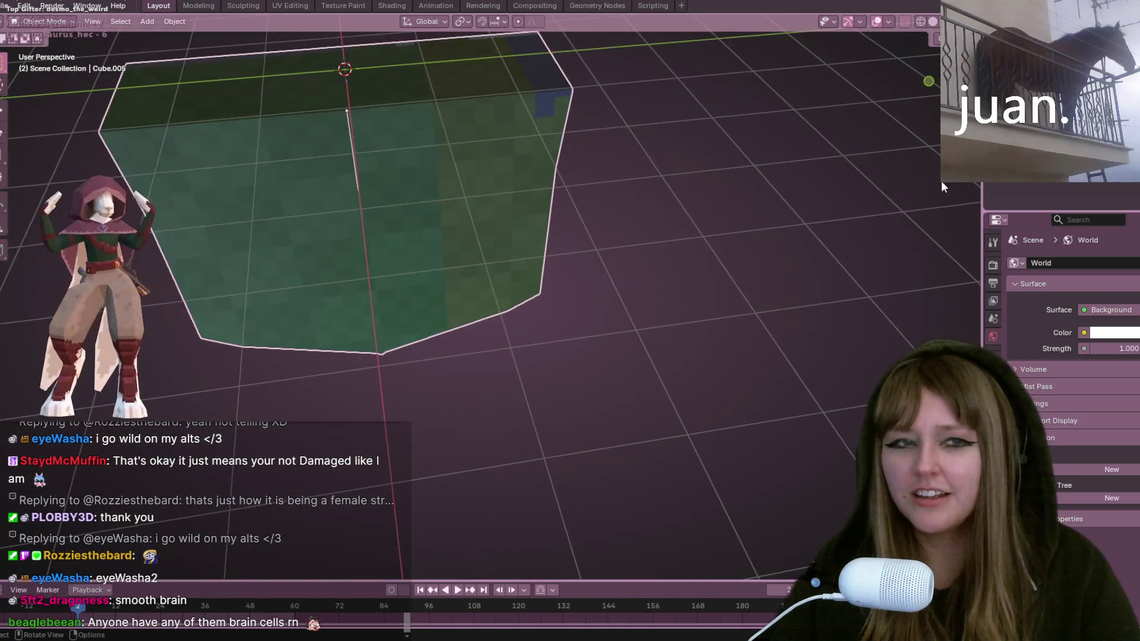
scroll(694, 237, down, 6)
middle_drag(687, 308, 910, 26)
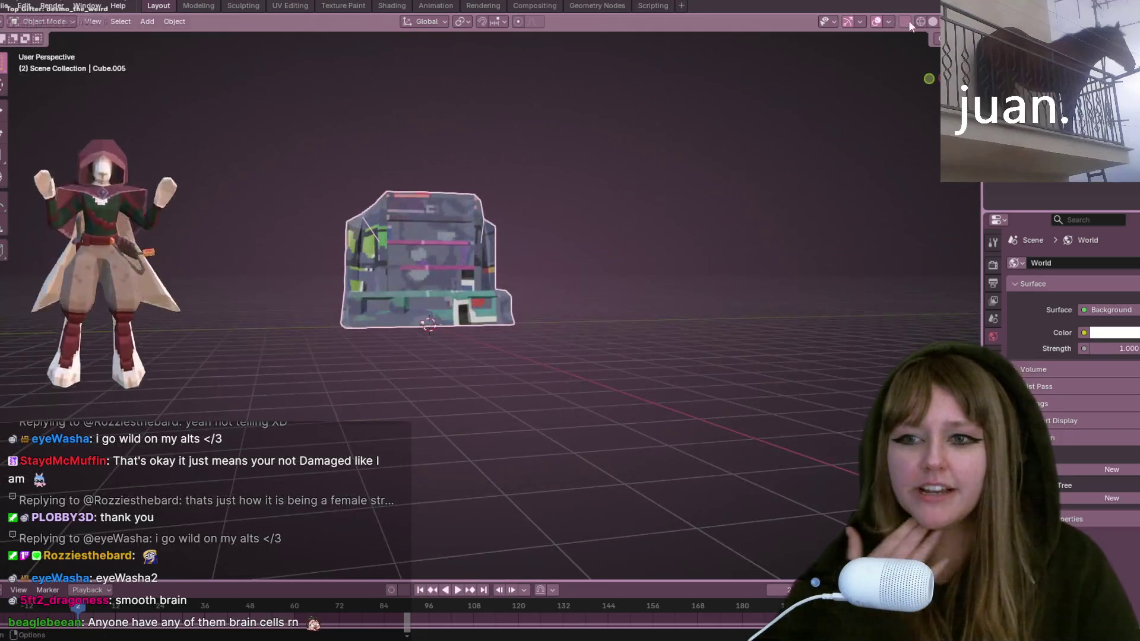
key(KP_3)
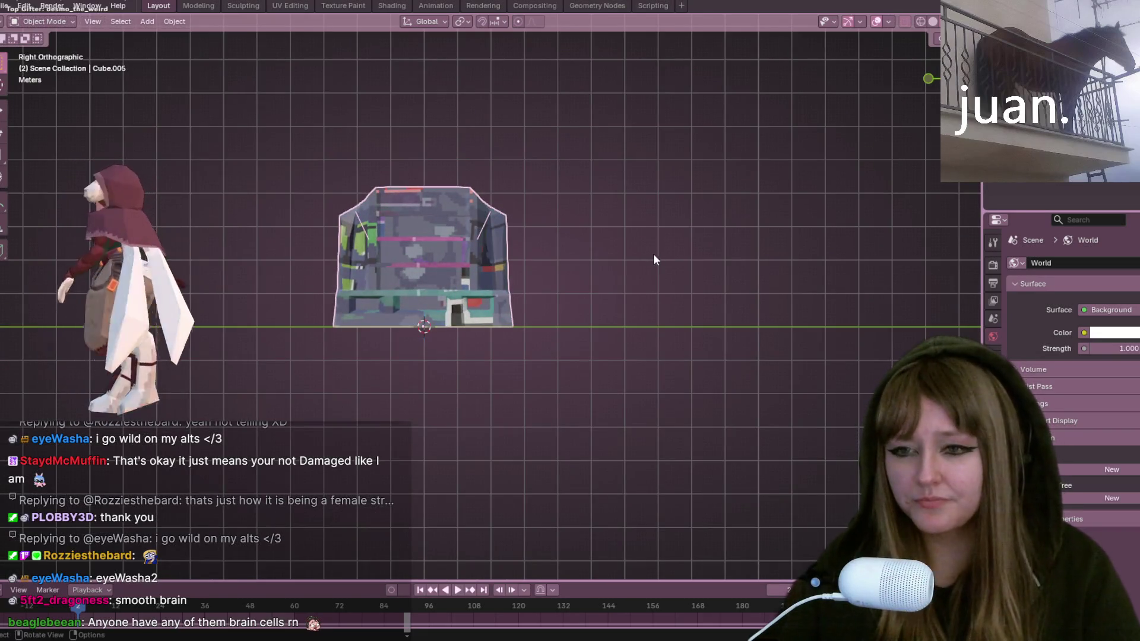
mouse_move(692, 305)
shift+middle_down()
mouse_move(180, 280)
mouse_move(596, 303)
mouse_move(355, 315)
shift+middle_up()
scroll(657, 314, down, 1)
scroll(596, 302, down, 2)
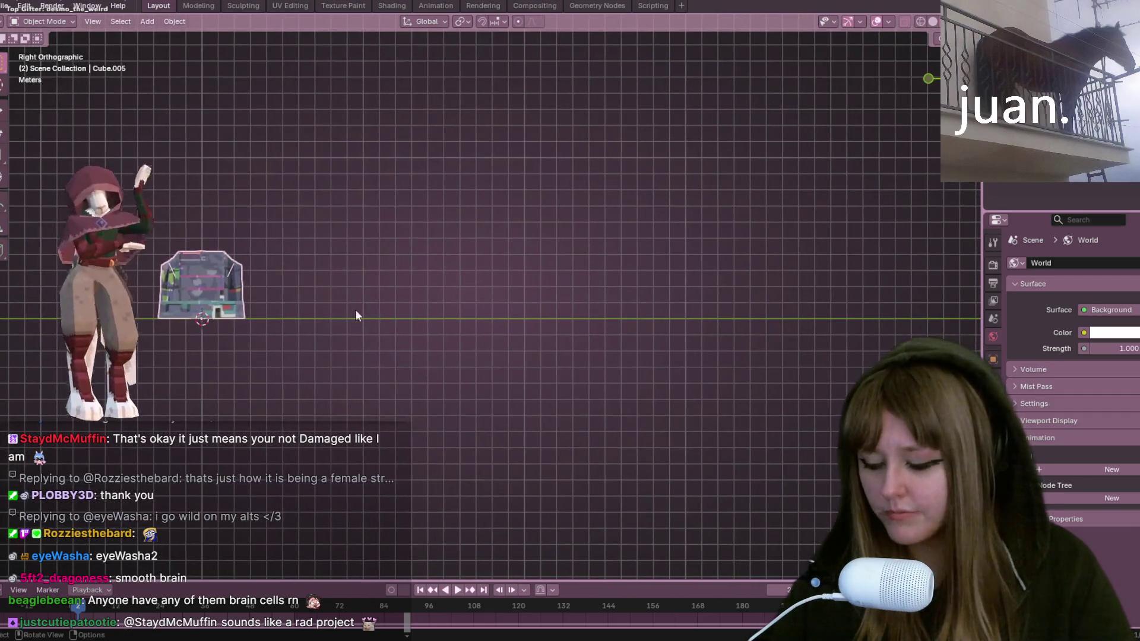
key(shift+d)
click(469, 324)
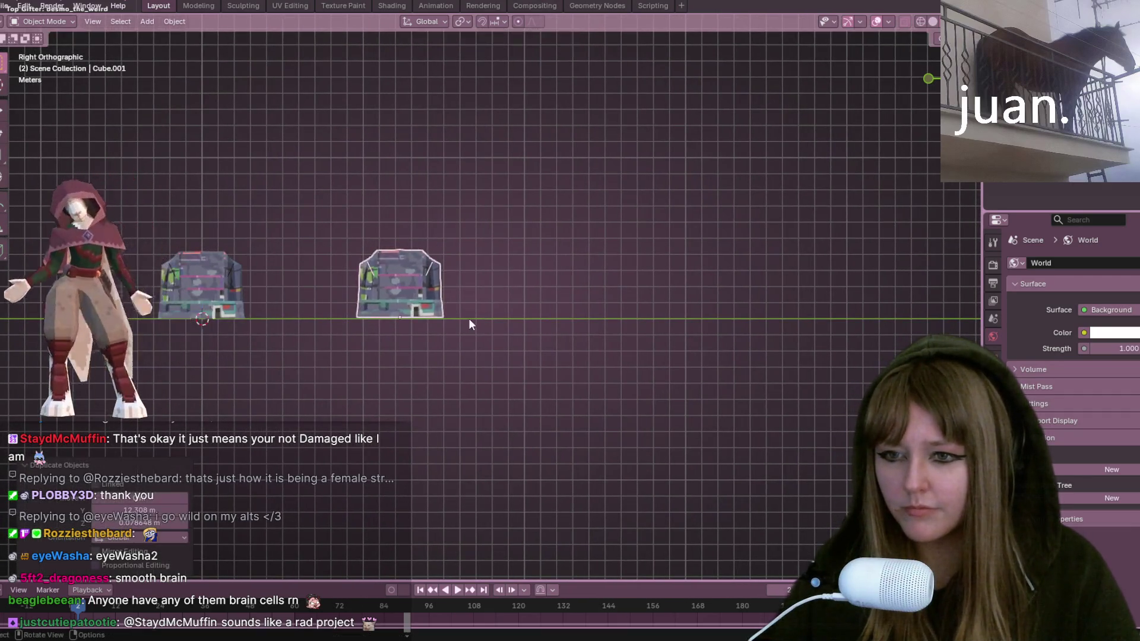
Step: Edit the copy's mesh, framed in view with flat untextured shading
key(Tab)
key(KP_Decimal)
drag(149, 304, 620, 408)
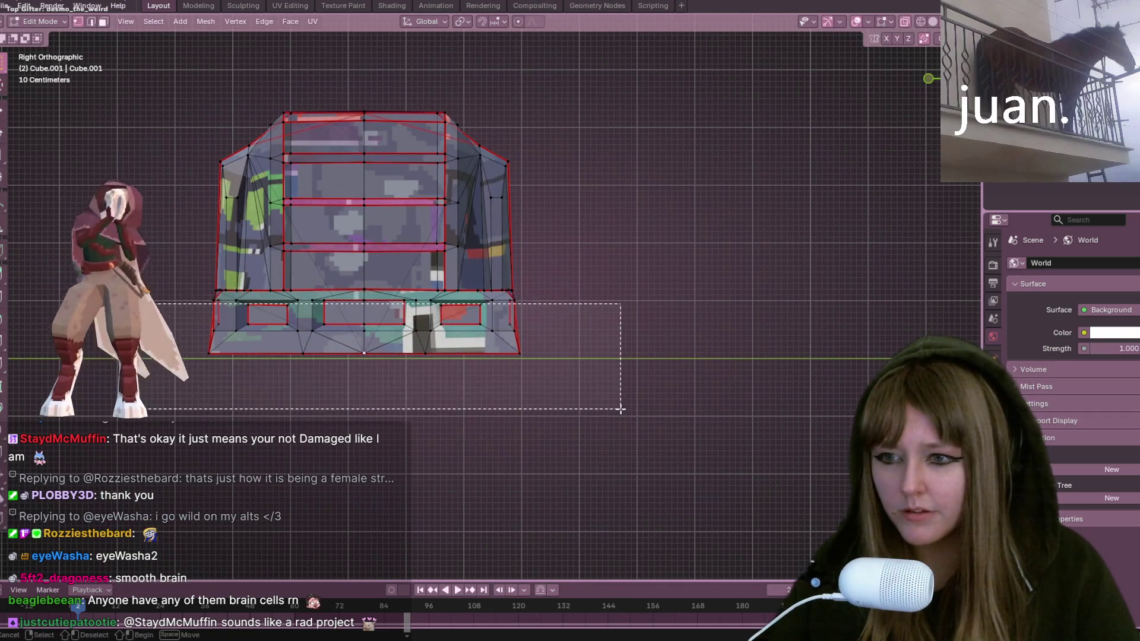
mouse_move(930, 47)
mouse_down()
mouse_move(932, 36)
mouse_move(930, 59)
mouse_move(875, 114)
mouse_move(418, 237)
mouse_up()
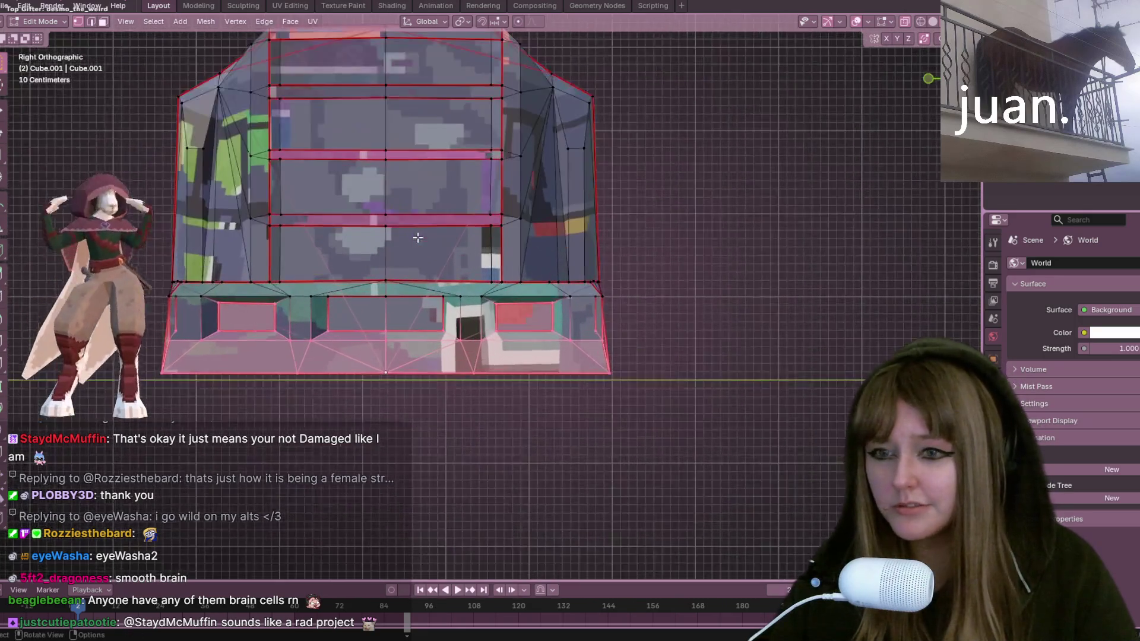
scroll(418, 237, up, 2)
scroll(653, 190, down, 2)
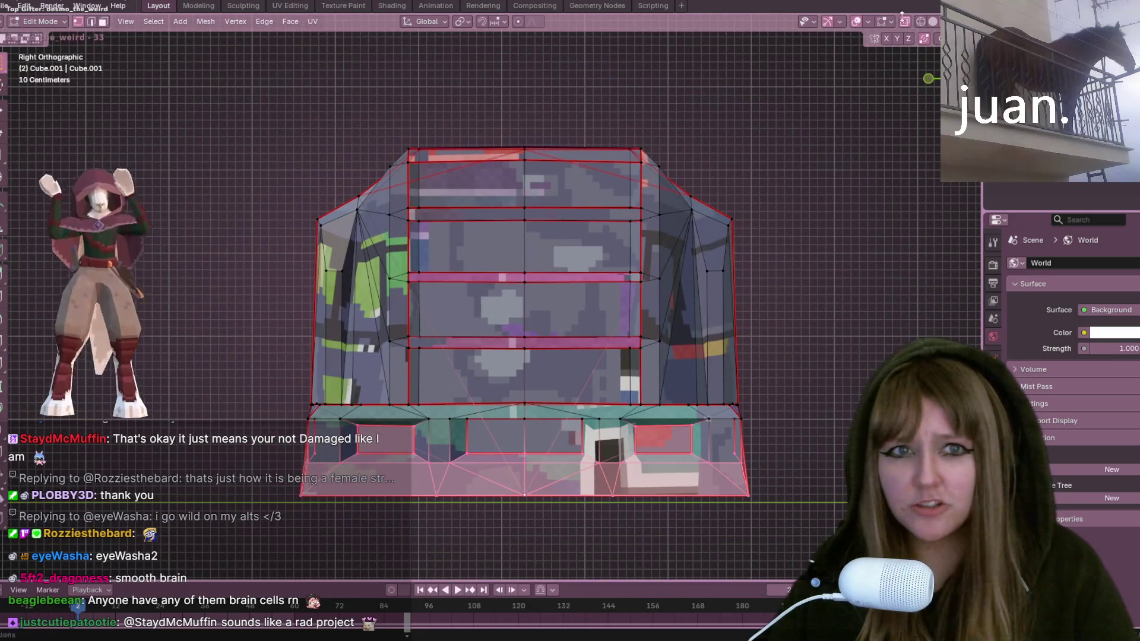
click(933, 21)
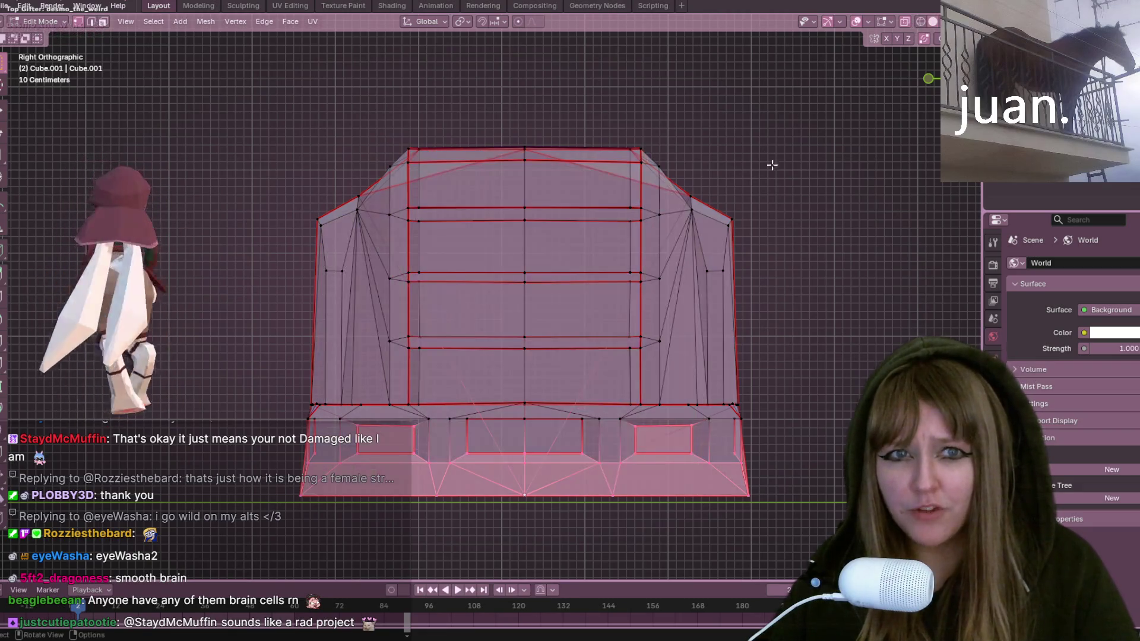
shift+middle_drag(772, 165, 742, 94)
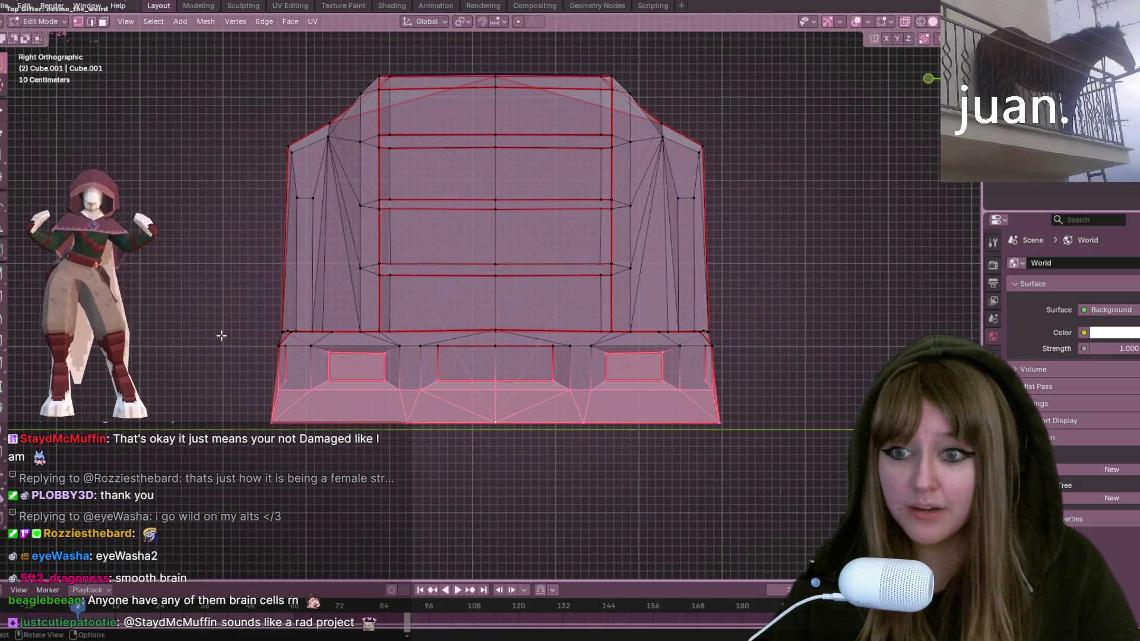
Step: Lower the copy's cabinet base faces along Z, then deselect everything
mouse_move(221, 336)
mouse_down()
mouse_move(300, 356)
mouse_move(755, 356)
mouse_up()
key(g)
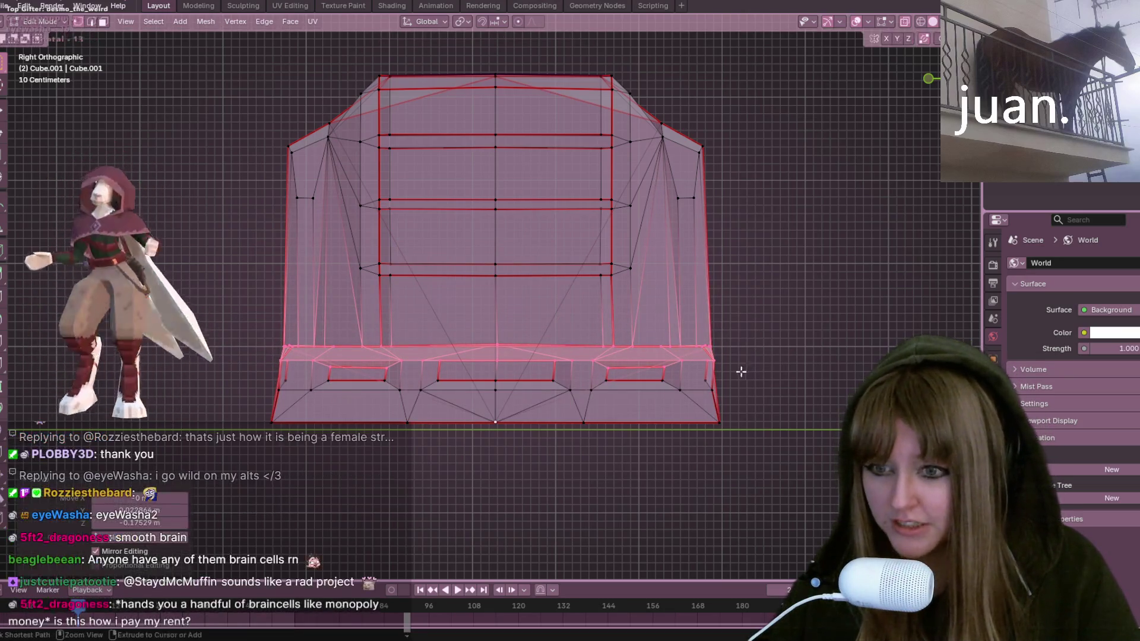
key(Escape)
drag(183, 312, 710, 409)
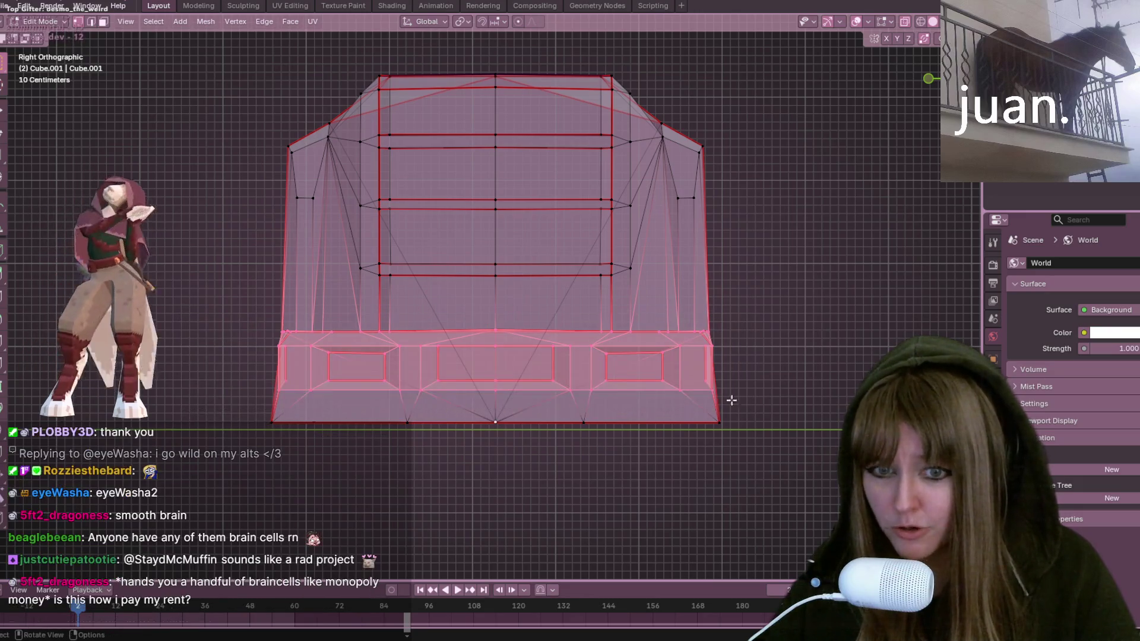
key(g)
key(z)
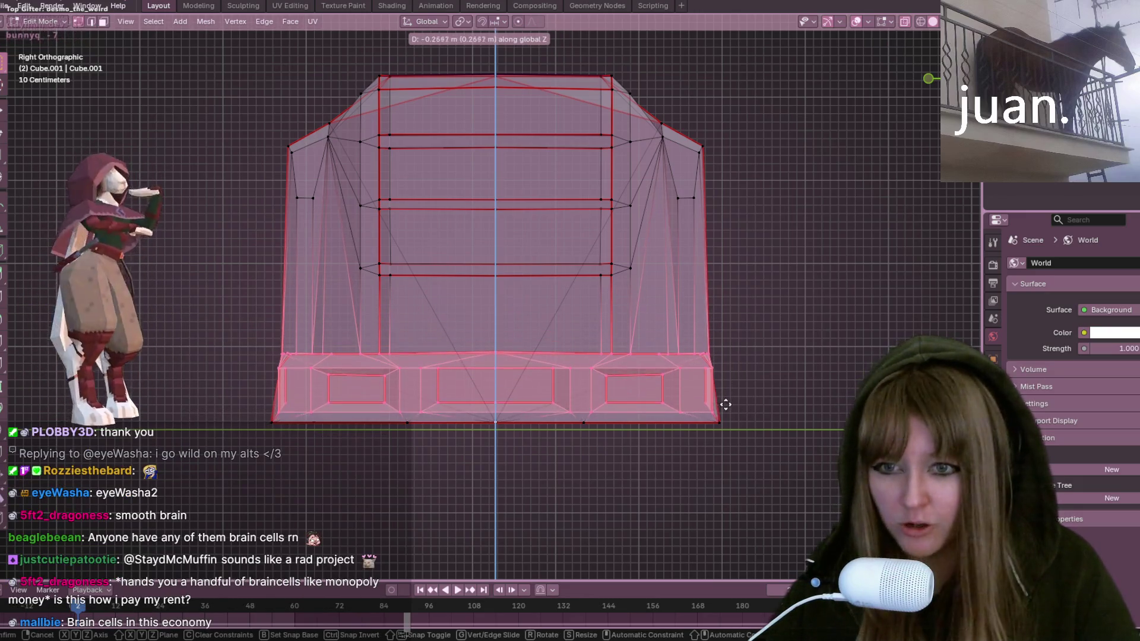
click(727, 404)
click(460, 522)
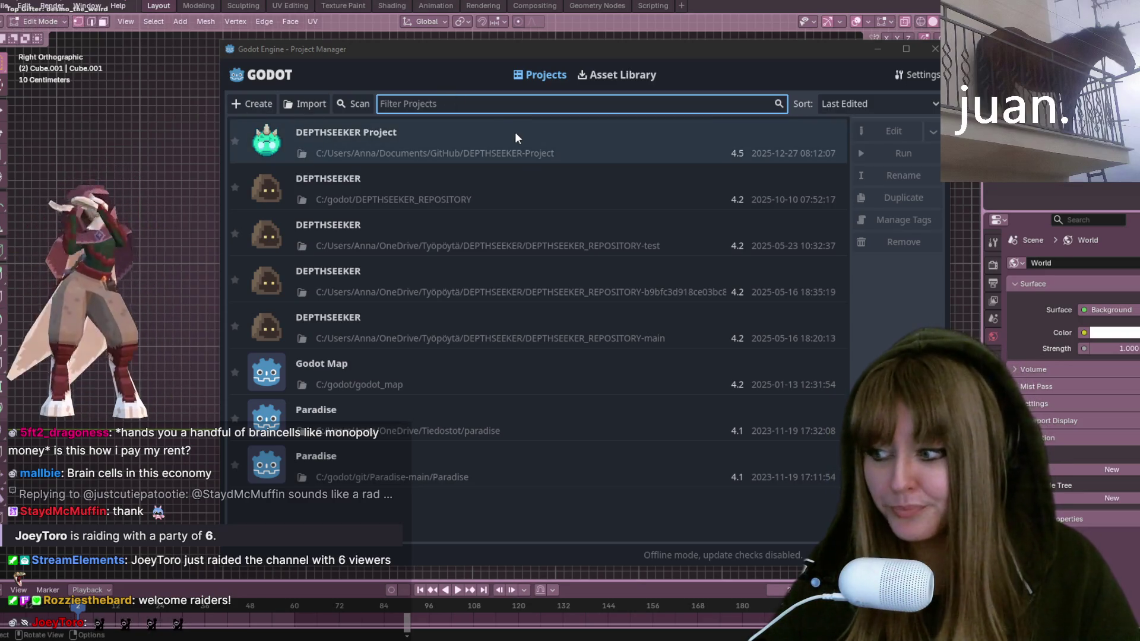
Step: Load DEPTHSEEKER Project from the Project Manager and move the editor window up and right
double_click(523, 150)
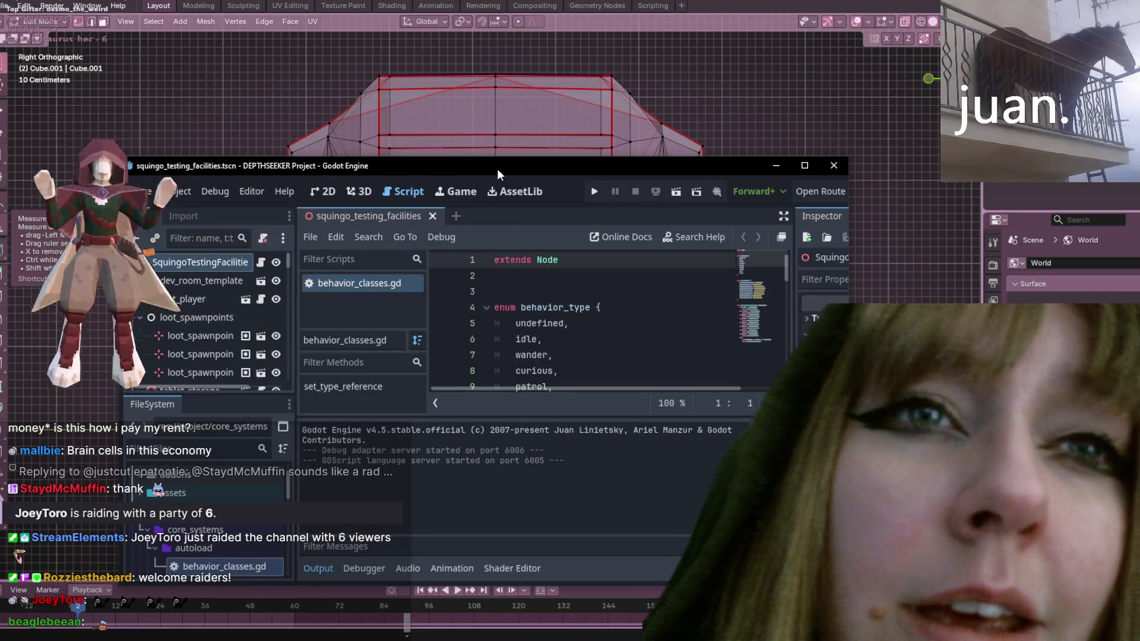
mouse_move(497, 169)
mouse_down()
mouse_move(582, 90)
mouse_move(587, 1)
mouse_up()
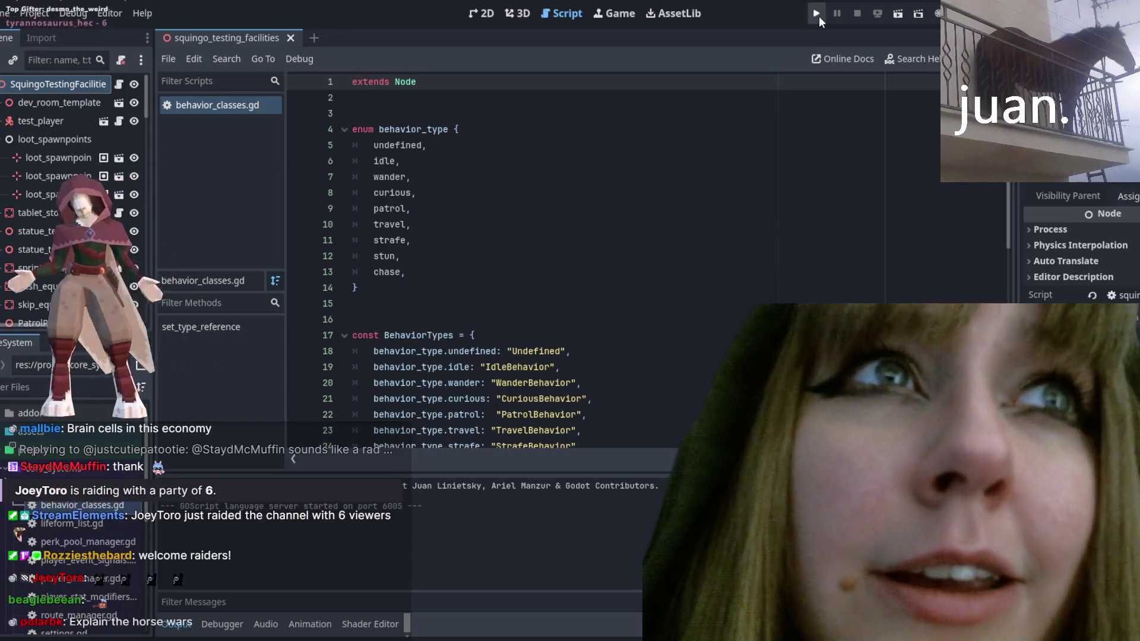
Step: Run DEPTHSEEKER, walk forward briefly, quit via the pause menu, and return to Blender
click(817, 14)
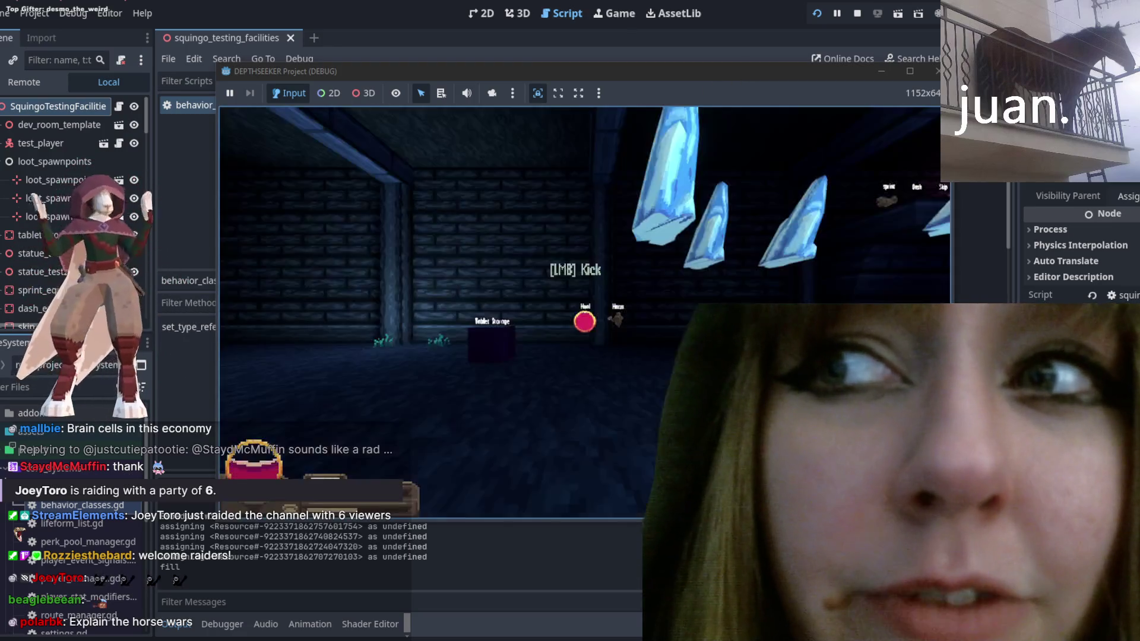
key(w)
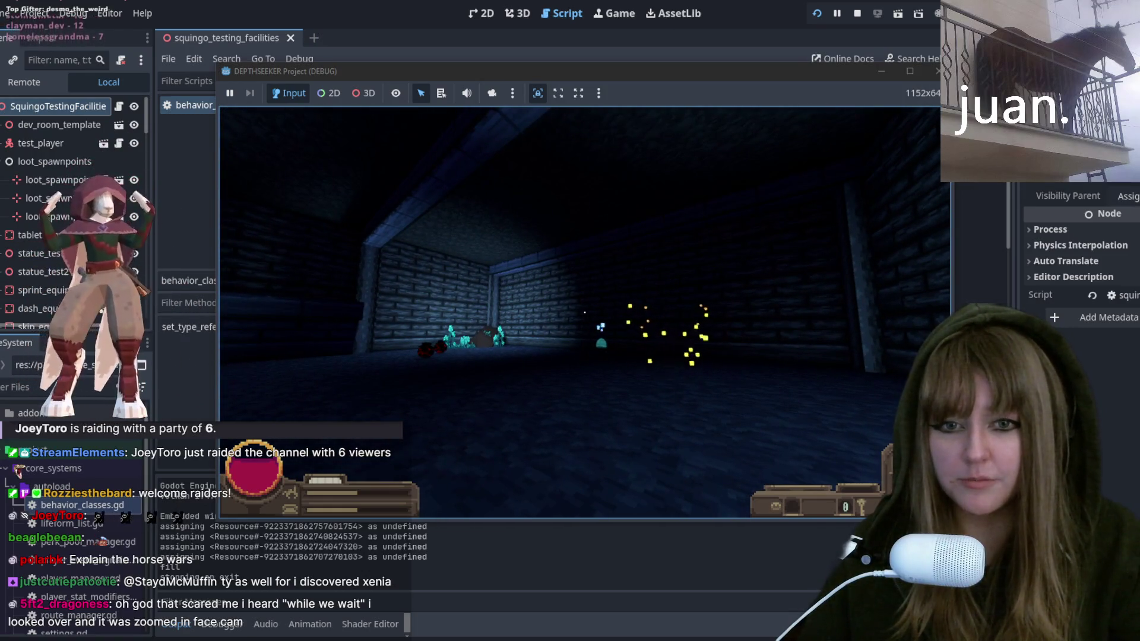
key(Escape)
click(582, 339)
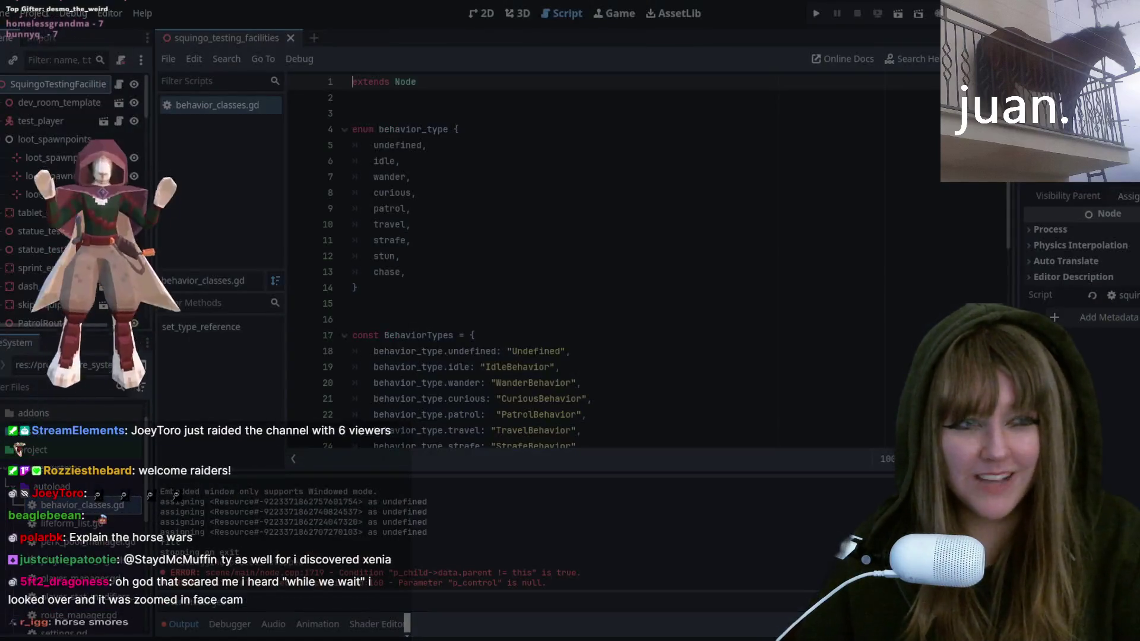
key(alt+Tab)
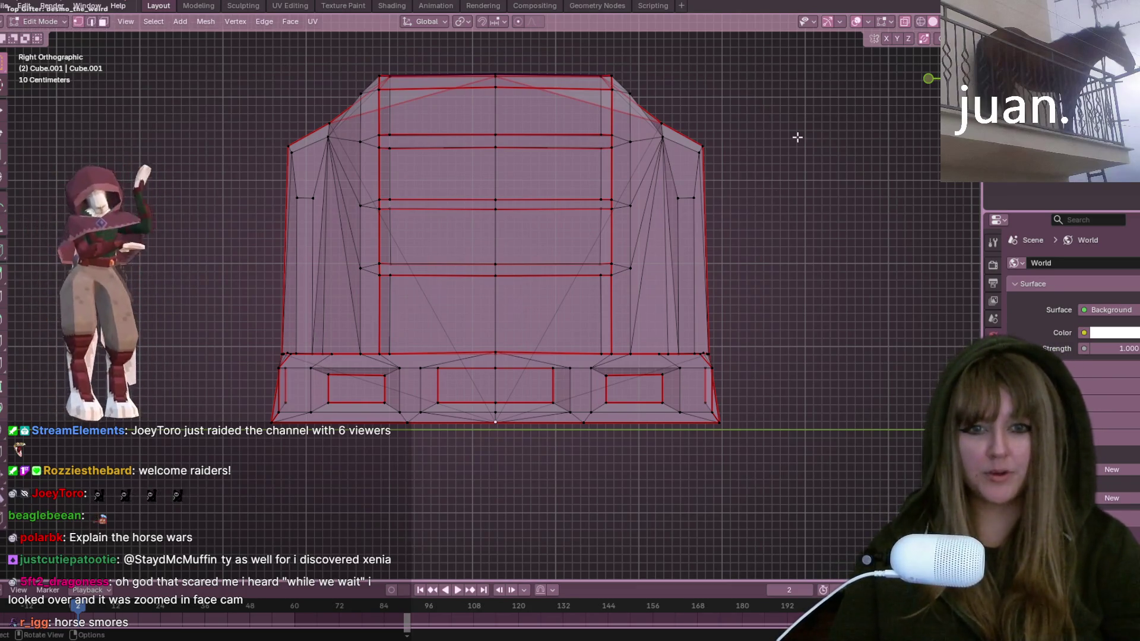
Step: Pull the bookshelf's right-side vertex columns inward along Y
mouse_move(653, 88)
mouse_down()
mouse_move(740, 334)
mouse_move(737, 440)
mouse_move(759, 476)
mouse_up()
key(h)
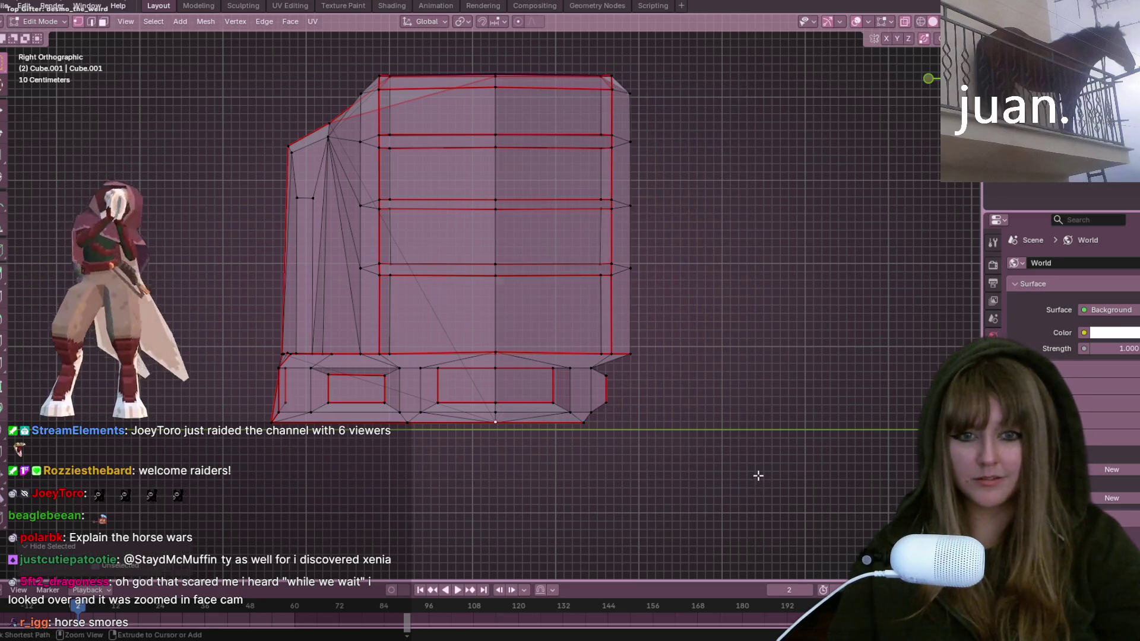
key(alt+h)
key(g)
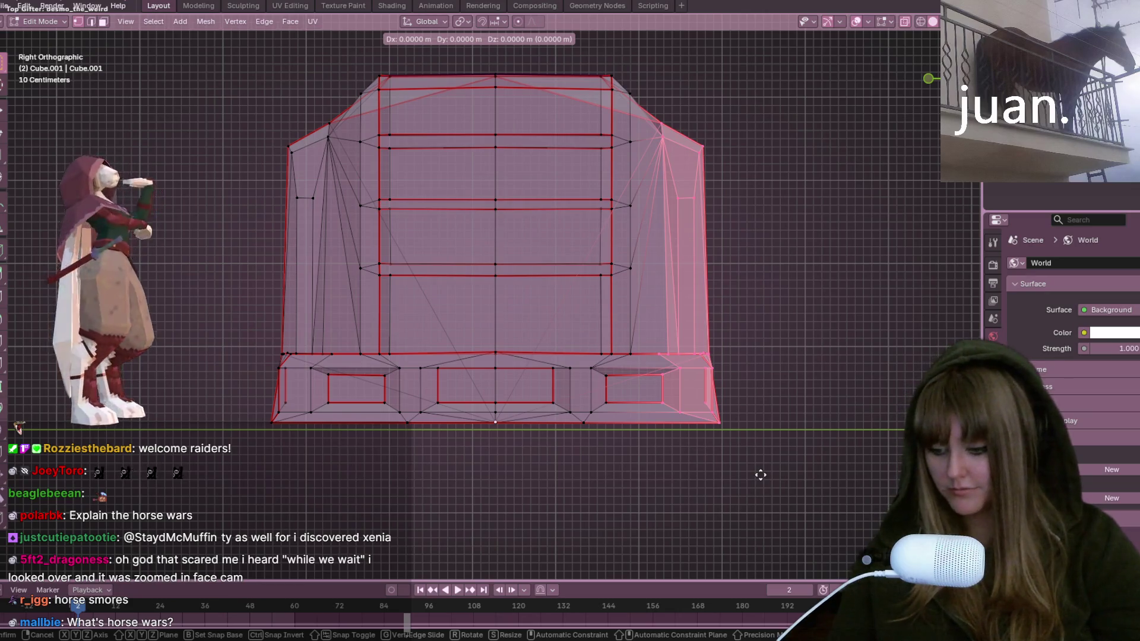
key(y)
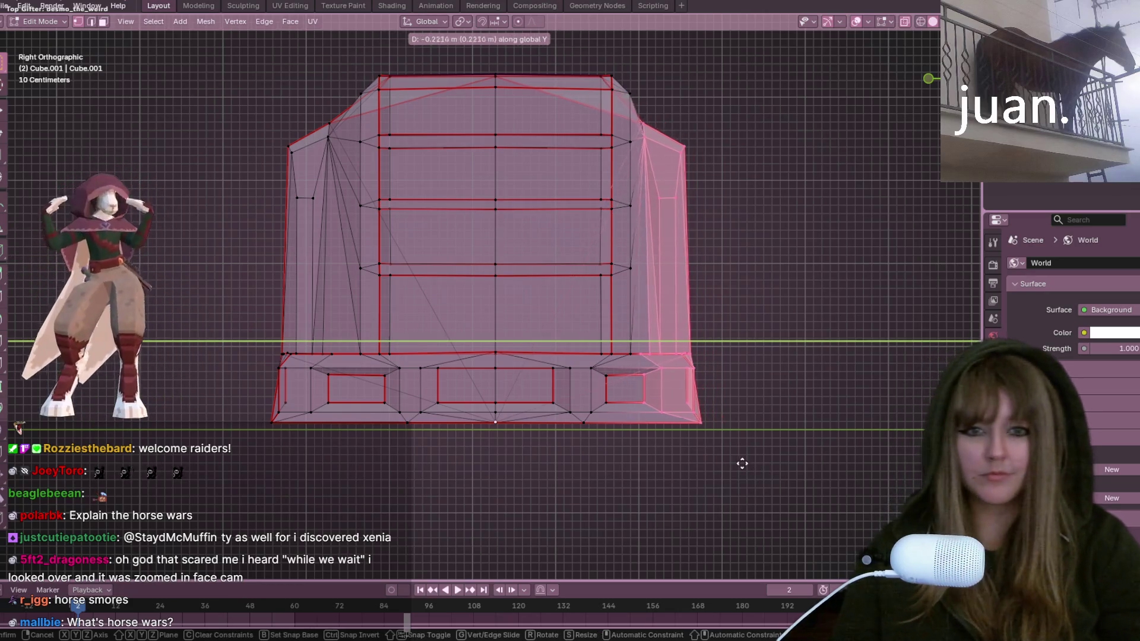
click(732, 464)
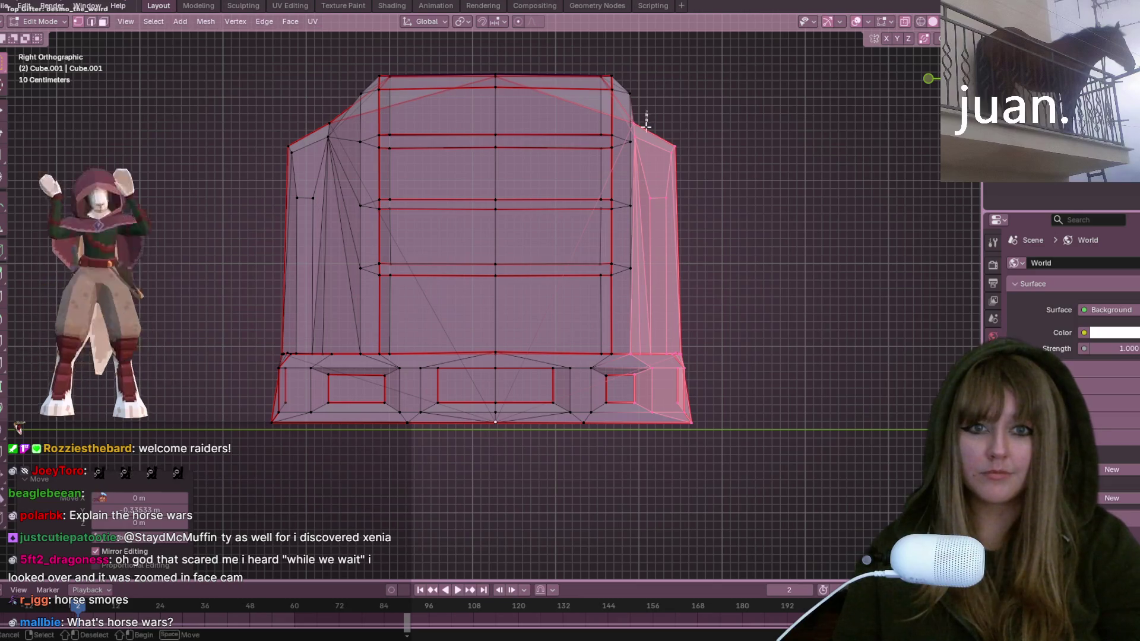
drag(706, 230, 707, 231)
mouse_move(699, 169)
mouse_down()
mouse_move(725, 407)
mouse_move(757, 525)
mouse_up()
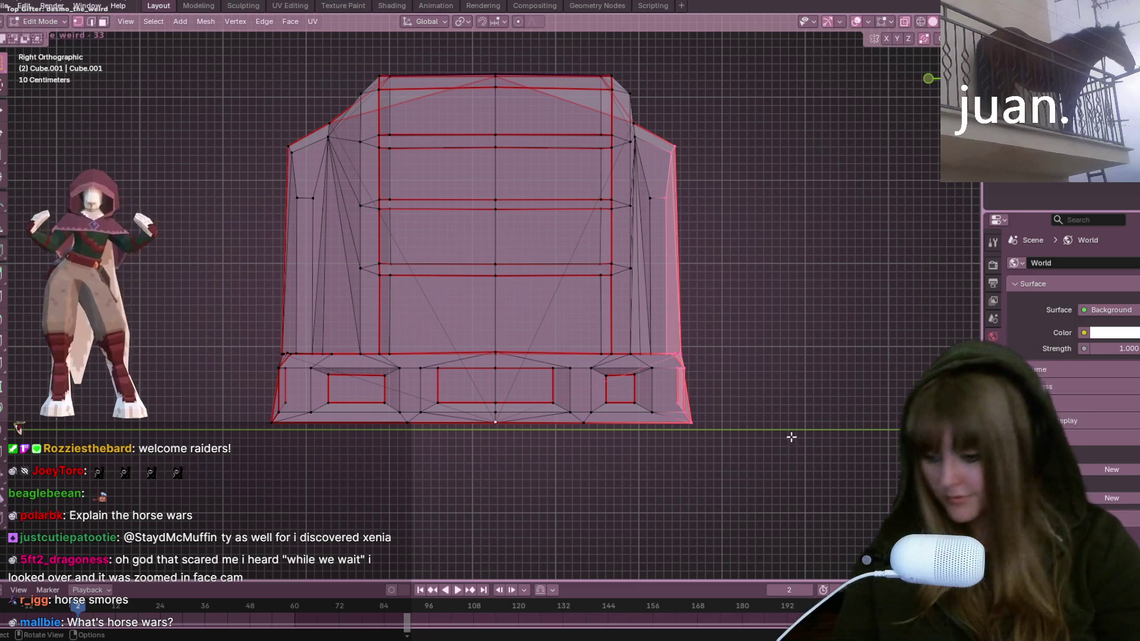
key(g)
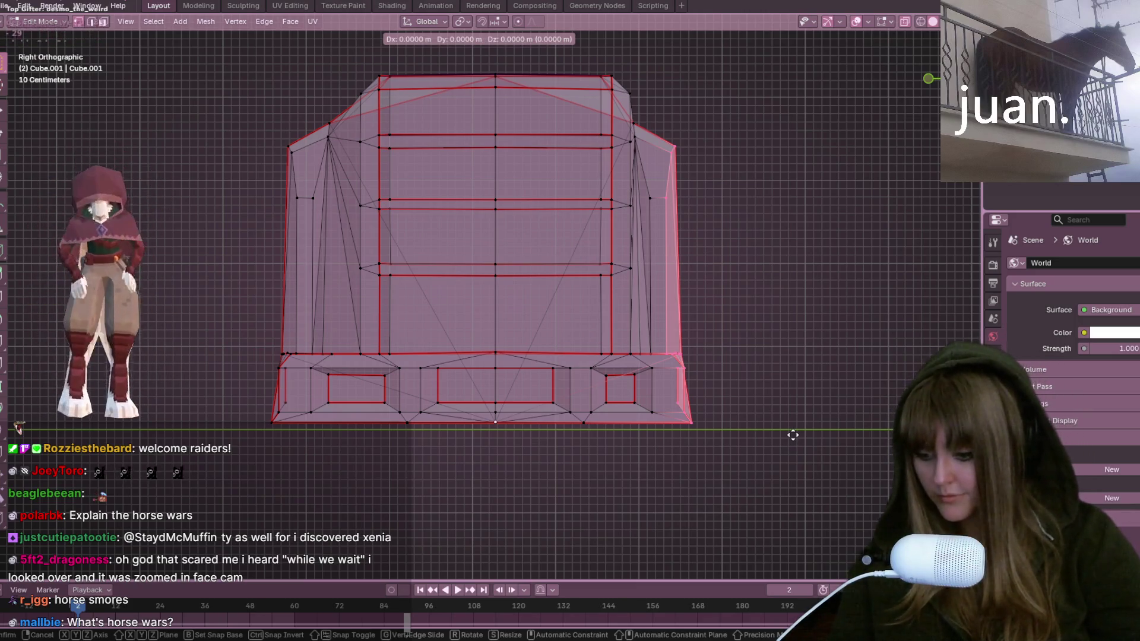
key(y)
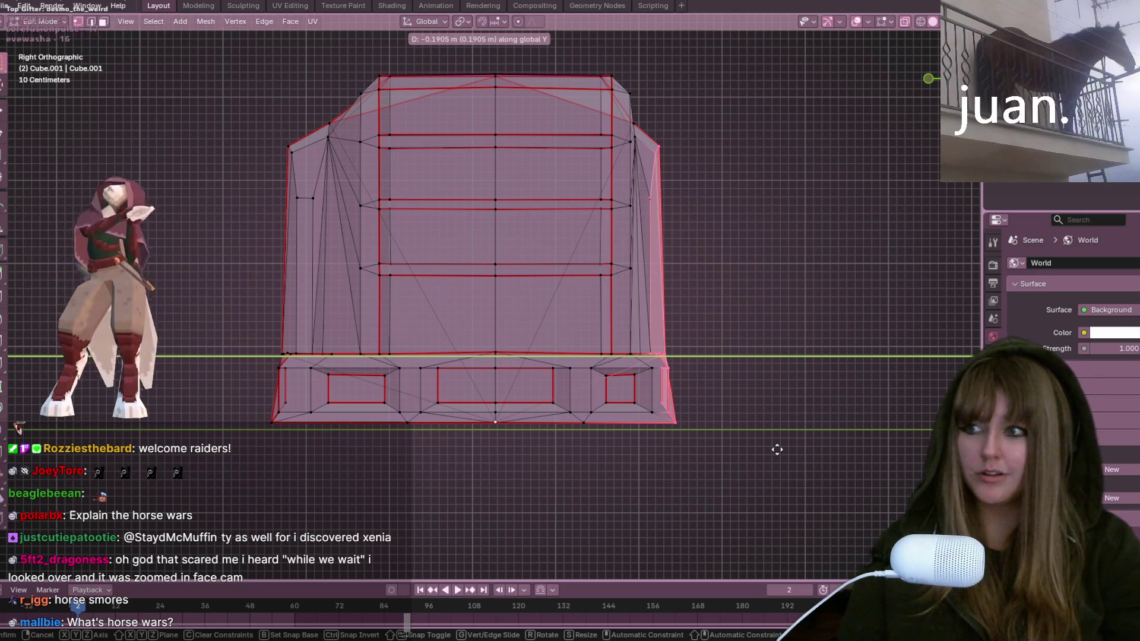
click(777, 449)
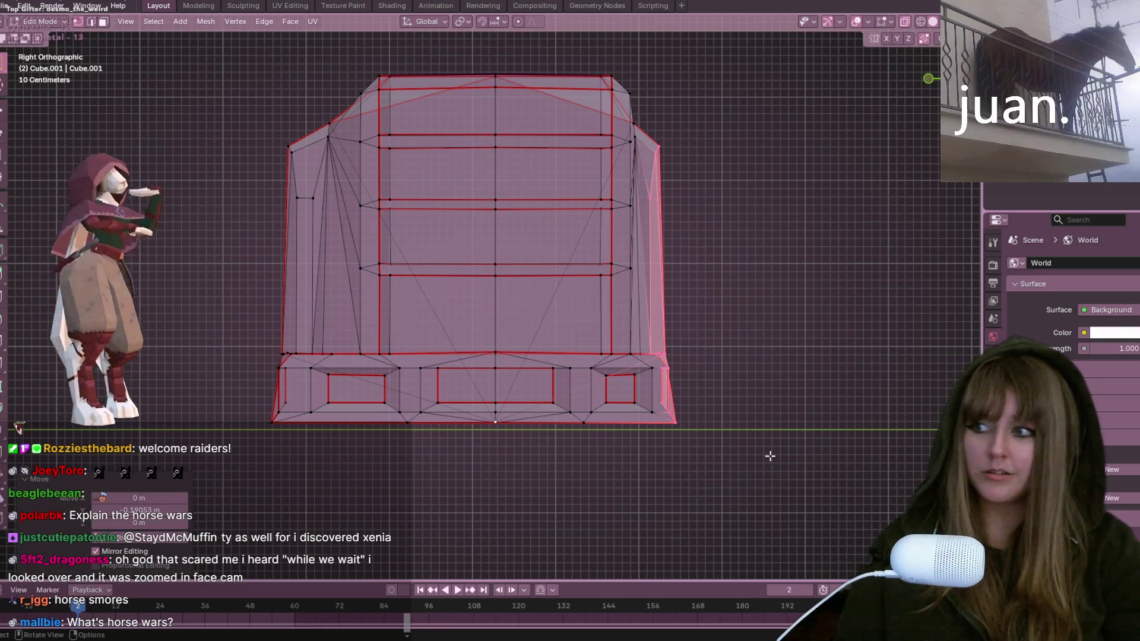
shift+middle_drag(769, 456, 807, 412)
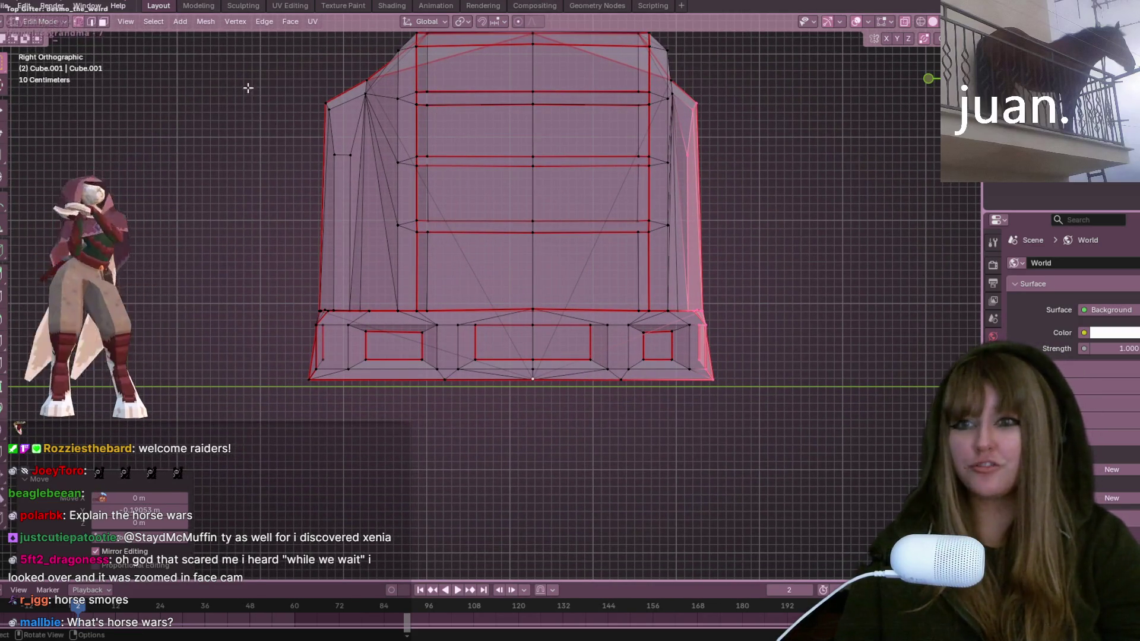
Step: Shift two left-side vertex columns inward along Y
mouse_move(248, 88)
mouse_down()
mouse_move(325, 406)
mouse_move(382, 418)
mouse_up()
mouse_move(303, 53)
mouse_down()
mouse_move(428, 389)
mouse_move(379, 414)
mouse_up()
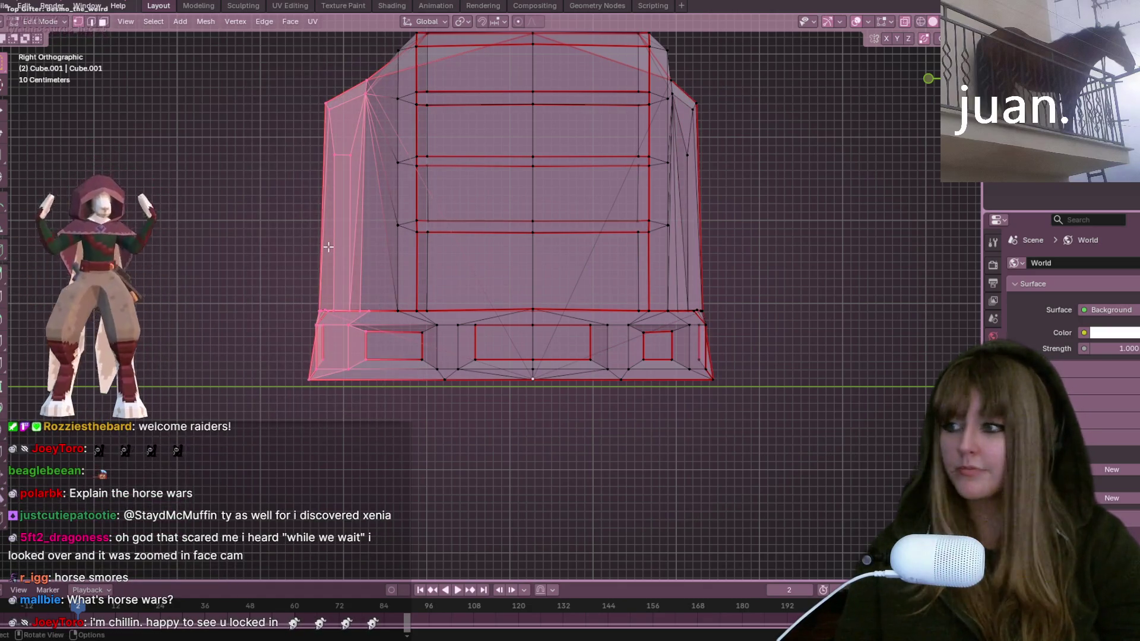
key(g)
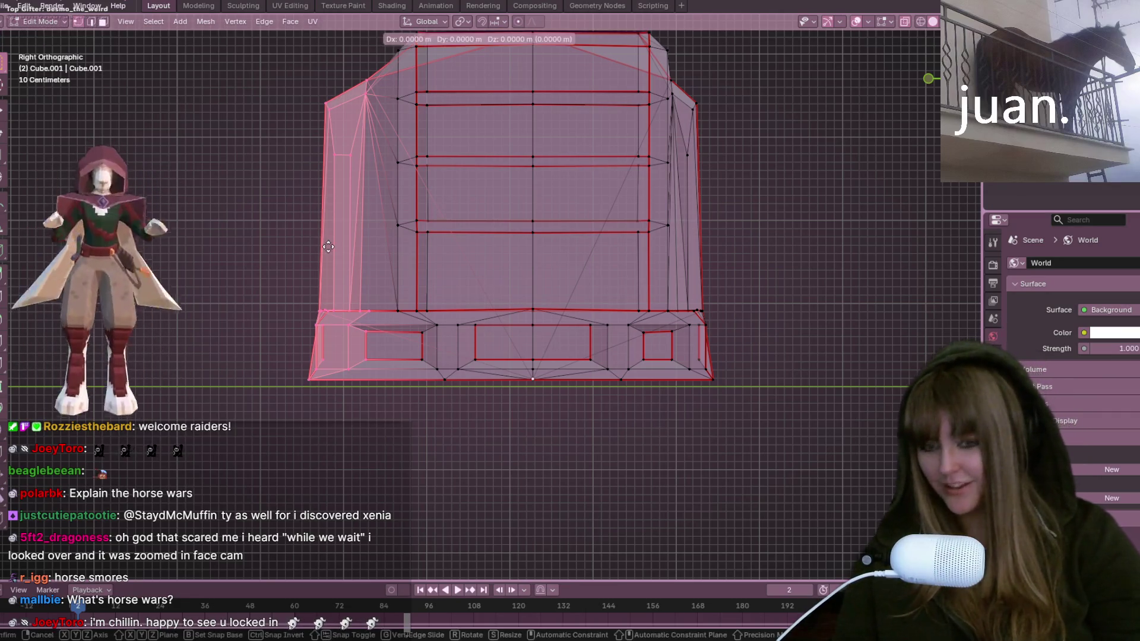
key(y)
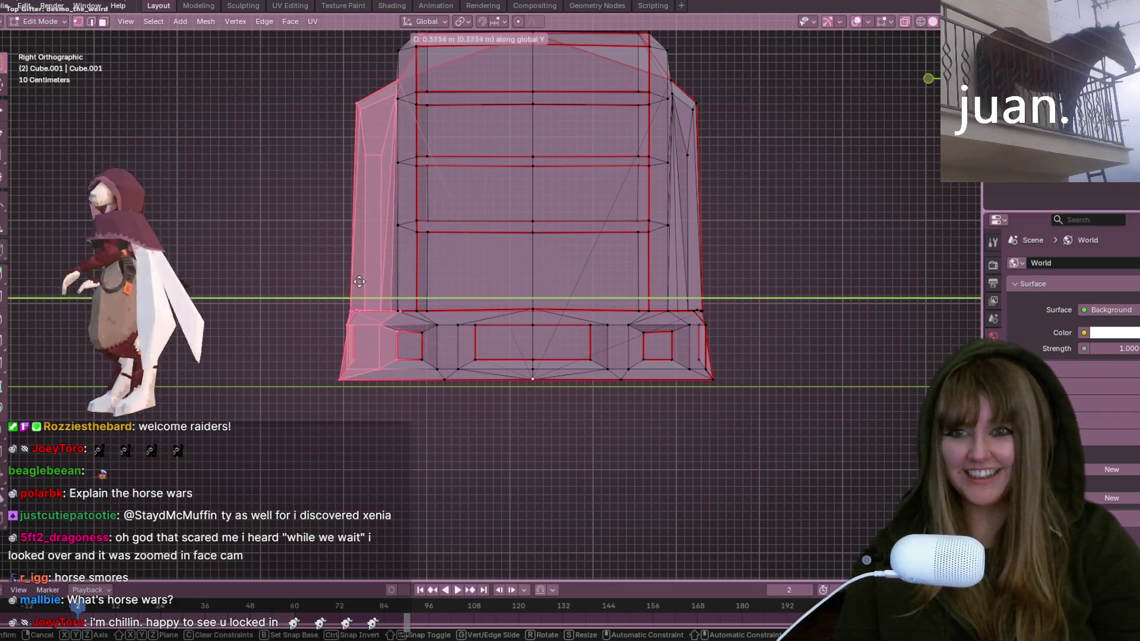
click(360, 296)
drag(340, 210, 371, 422)
key(g)
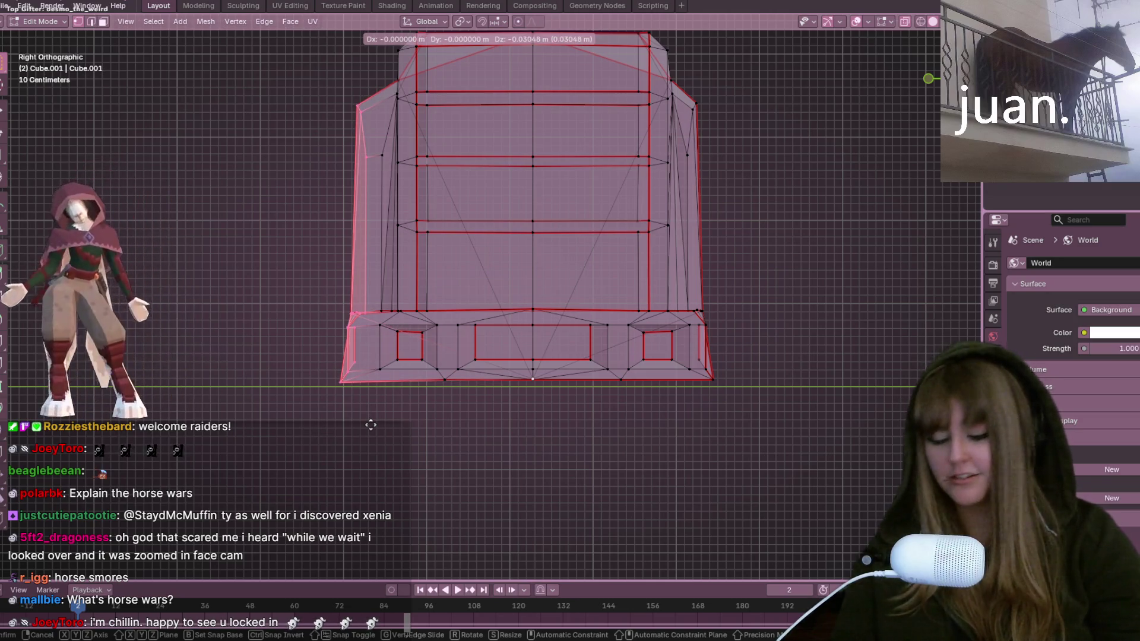
key(y)
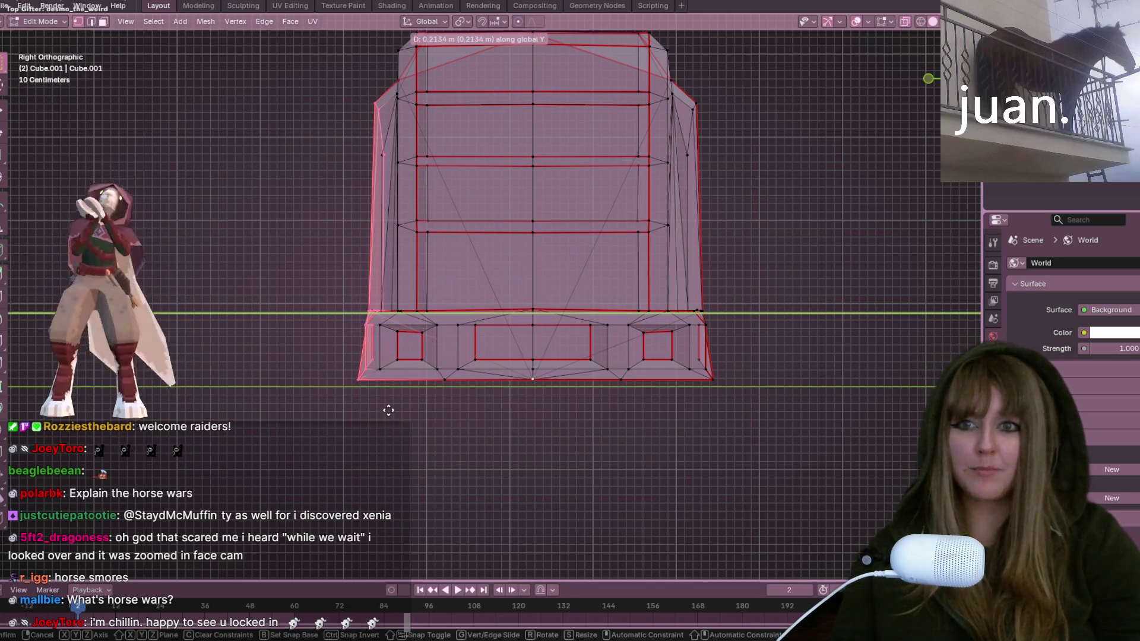
click(387, 397)
Step: Fine-tune individual left-side vertices and the lower left vertices of the profile
drag(369, 136, 370, 138)
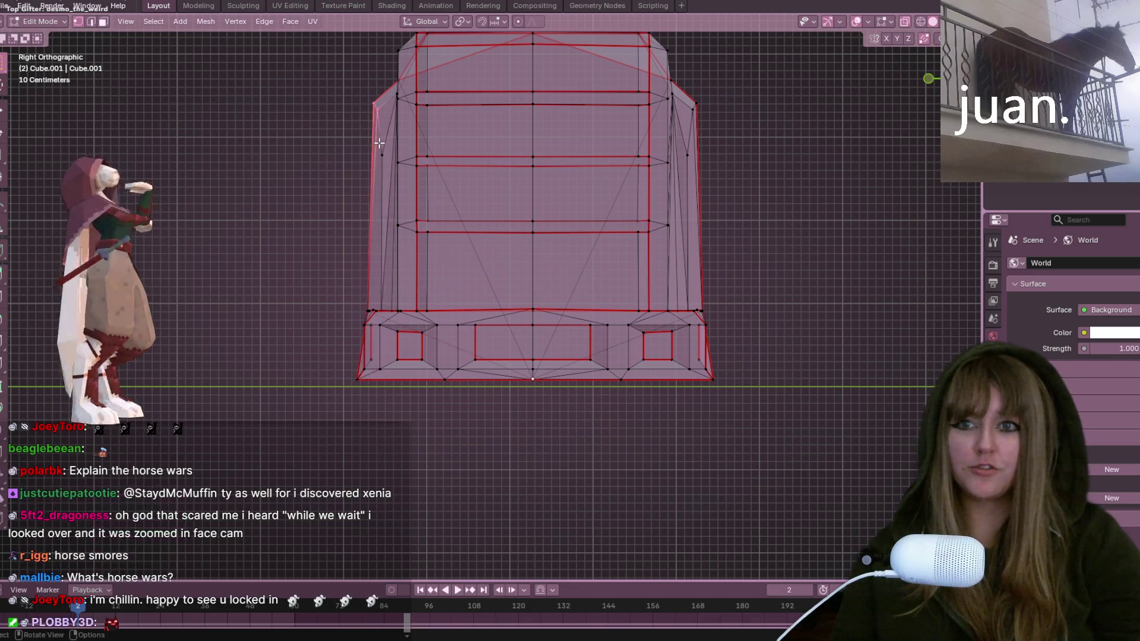
key(g)
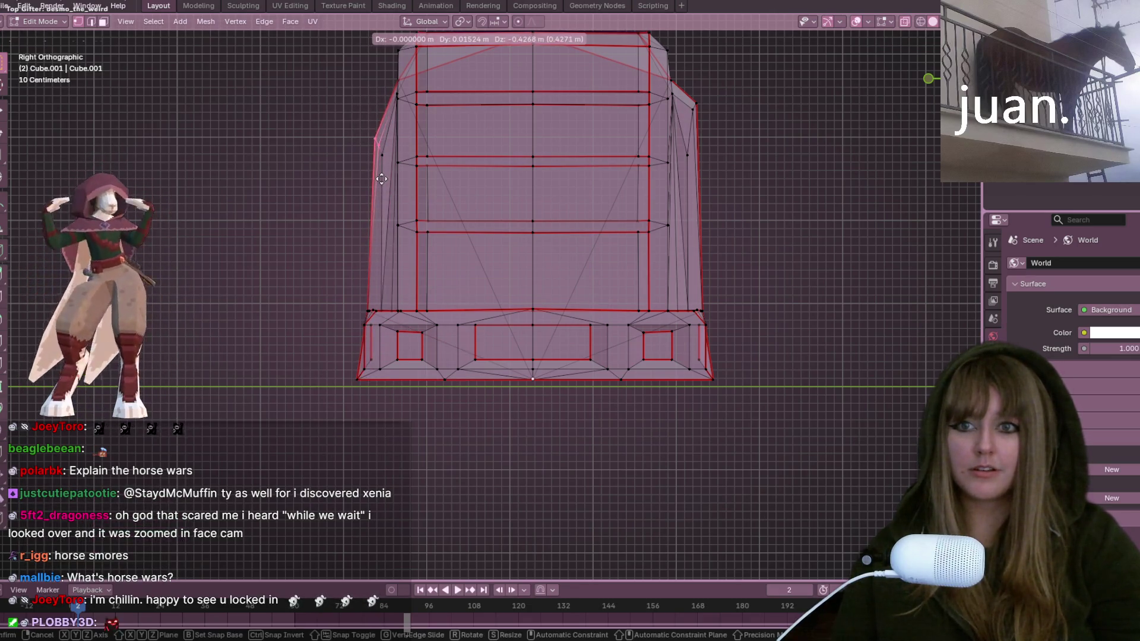
click(367, 137)
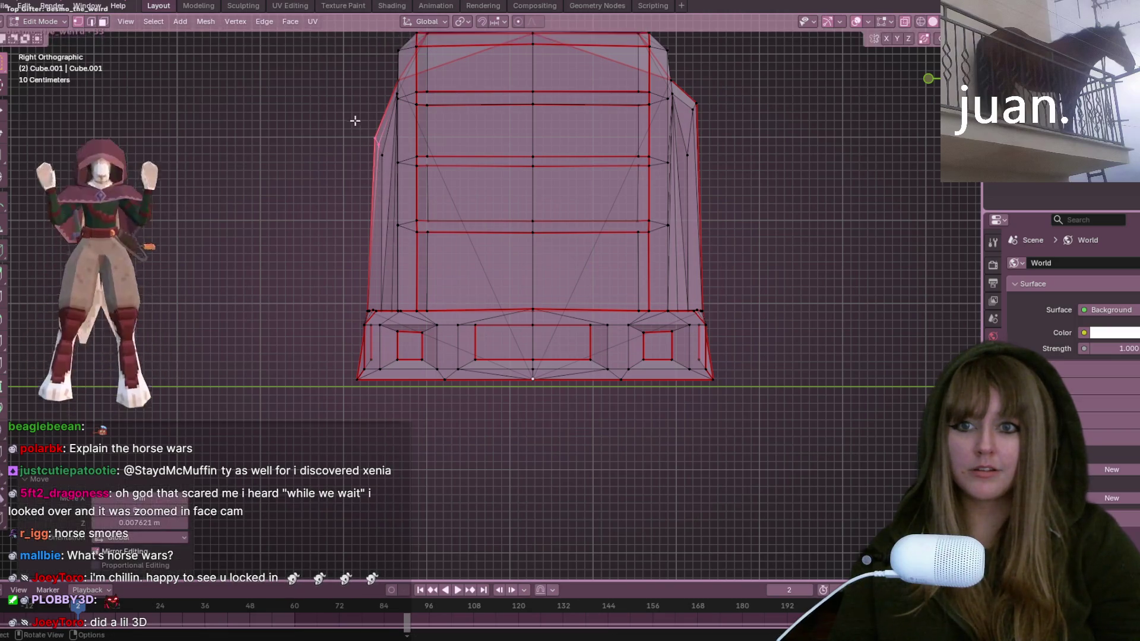
drag(385, 178, 385, 177)
key(g)
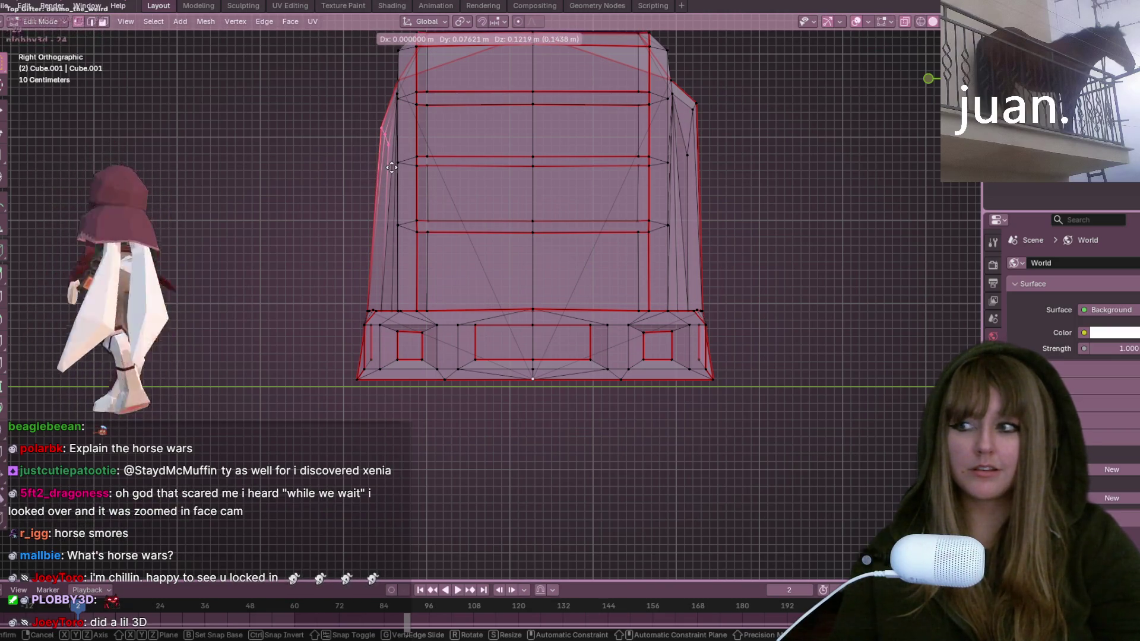
click(385, 176)
drag(386, 414, 390, 439)
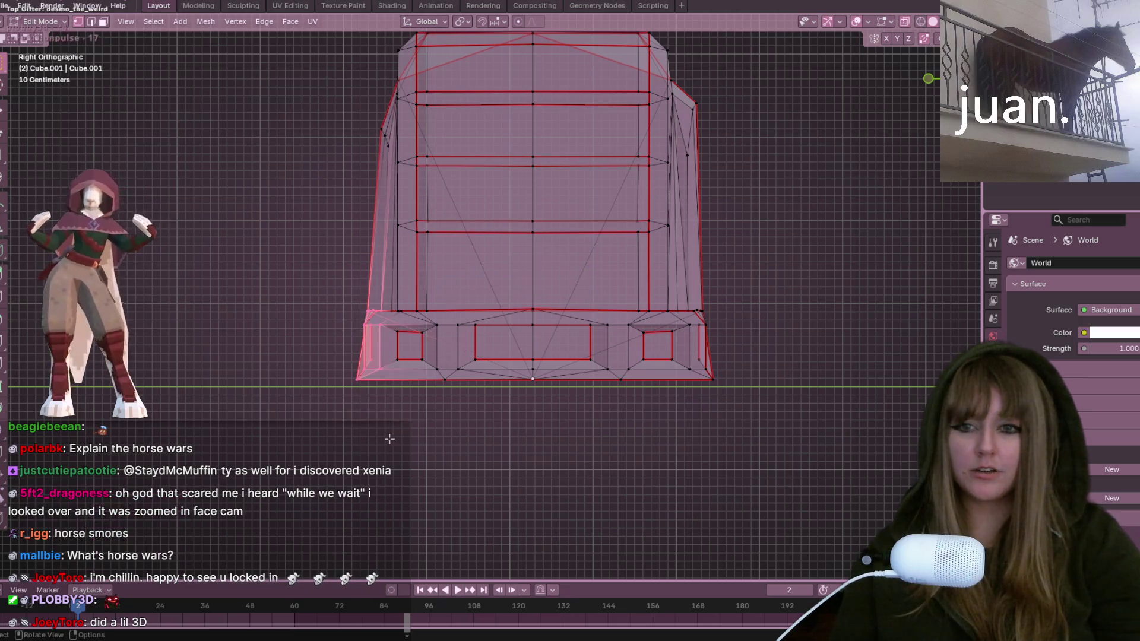
key(g)
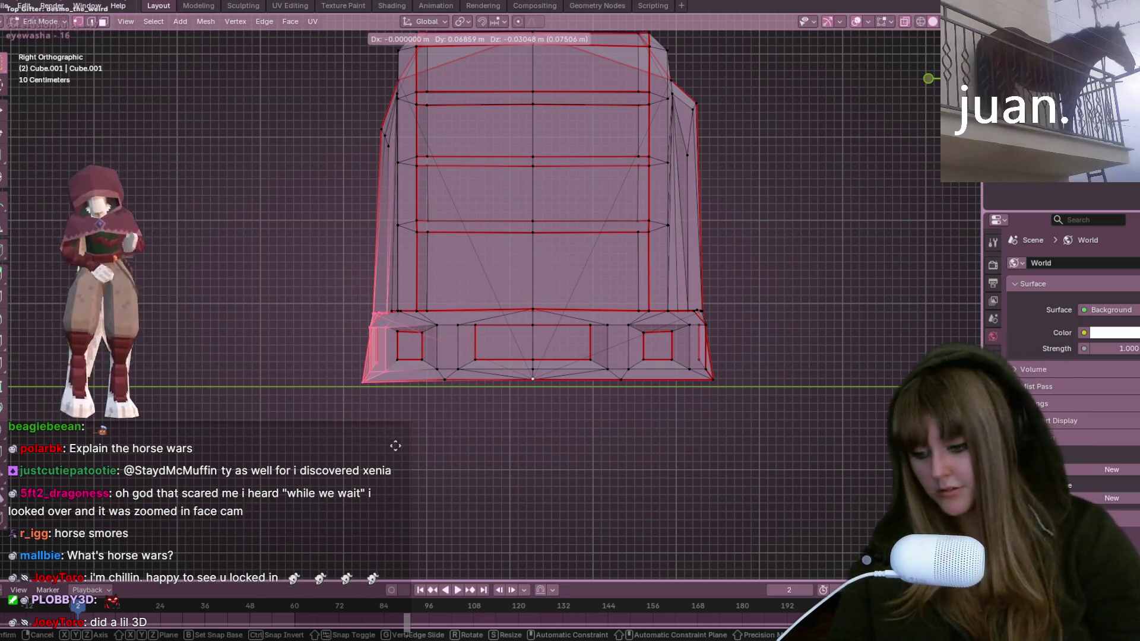
click(400, 447)
Step: Inspect the tapered shelf in perspective with X-ray off, then switch to the Twitch page
scroll(400, 447, down, 5)
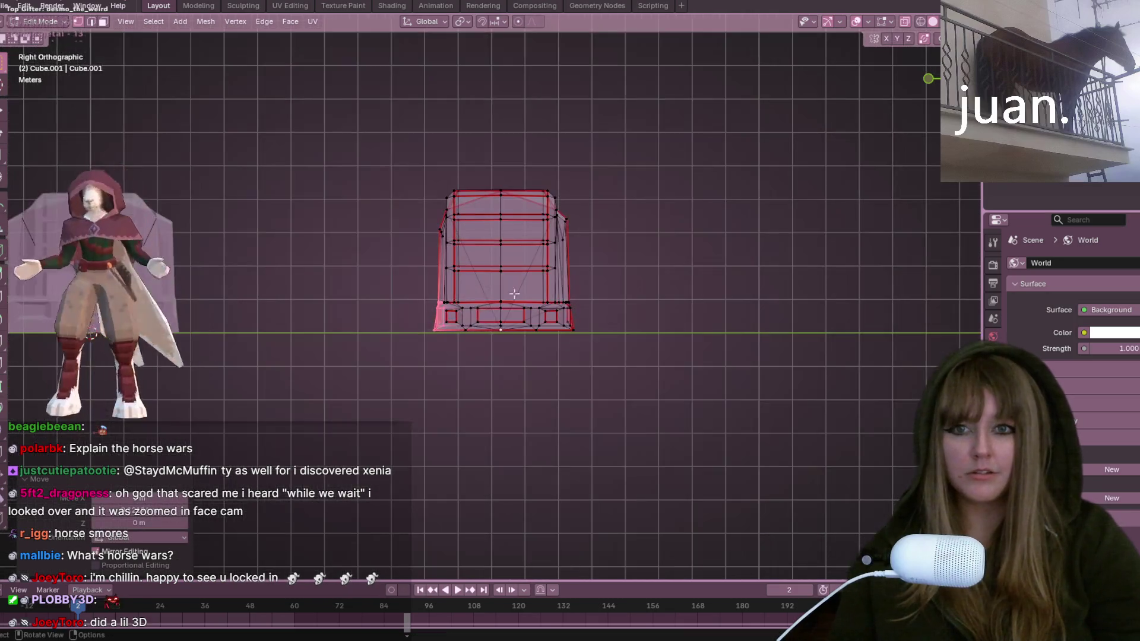
middle_drag(742, 254, 751, 308)
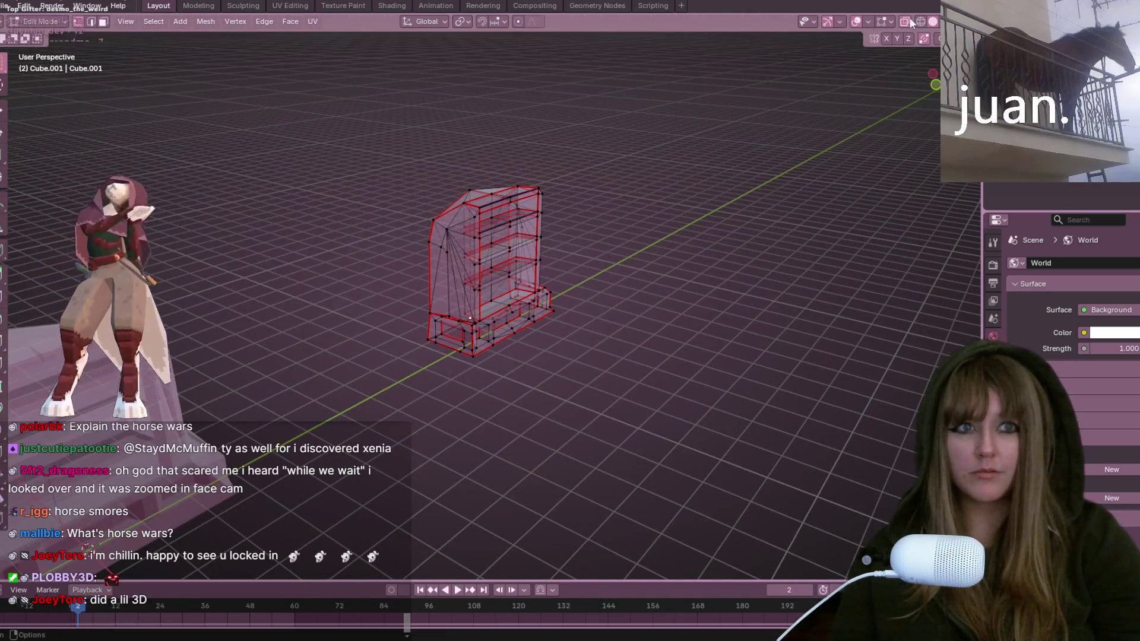
mouse_move(692, 159)
middle_down()
mouse_move(746, 247)
mouse_move(730, 224)
mouse_move(683, 283)
middle_up()
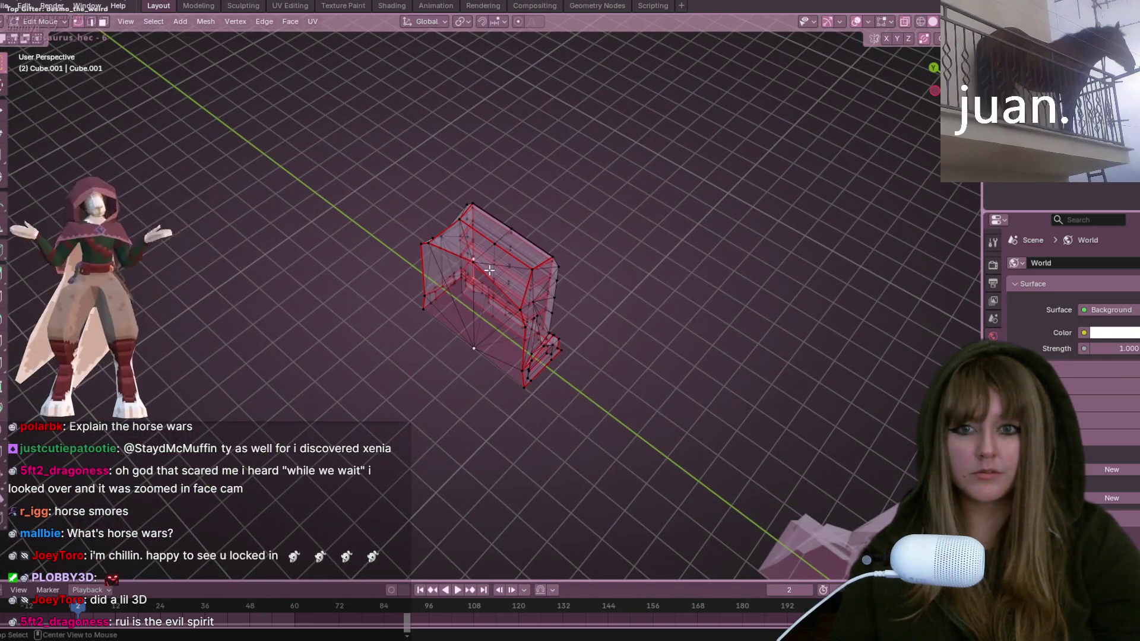
mouse_move(490, 270)
middle_down()
mouse_move(592, 328)
mouse_move(465, 344)
mouse_move(668, 213)
mouse_move(580, 143)
mouse_move(493, 235)
mouse_move(534, 240)
middle_up()
key(alt+z)
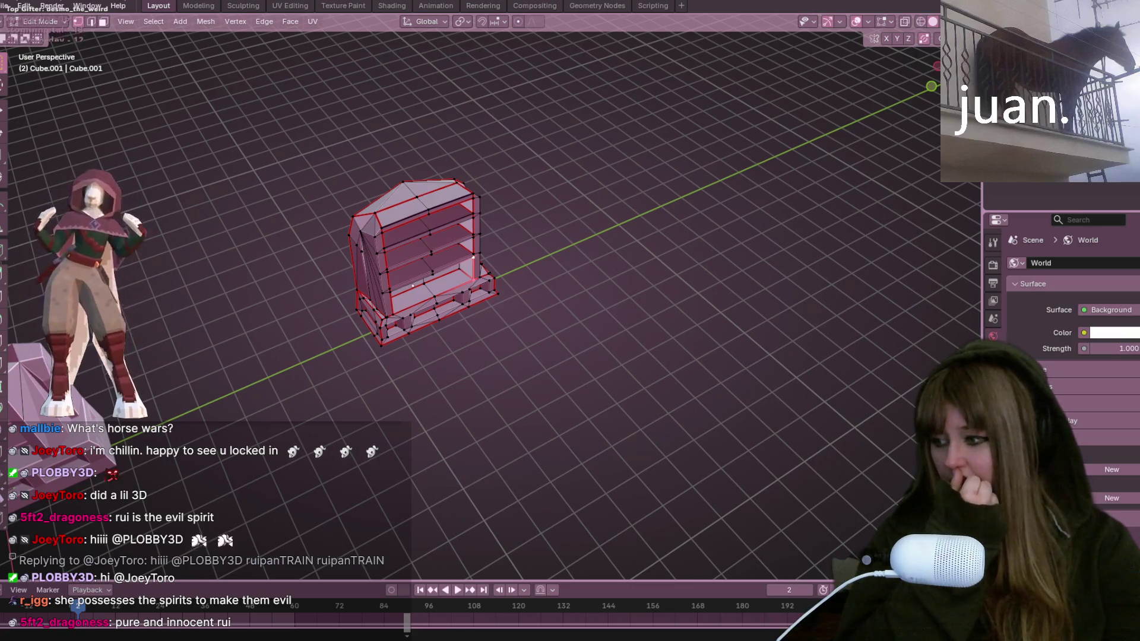
key(alt+Tab)
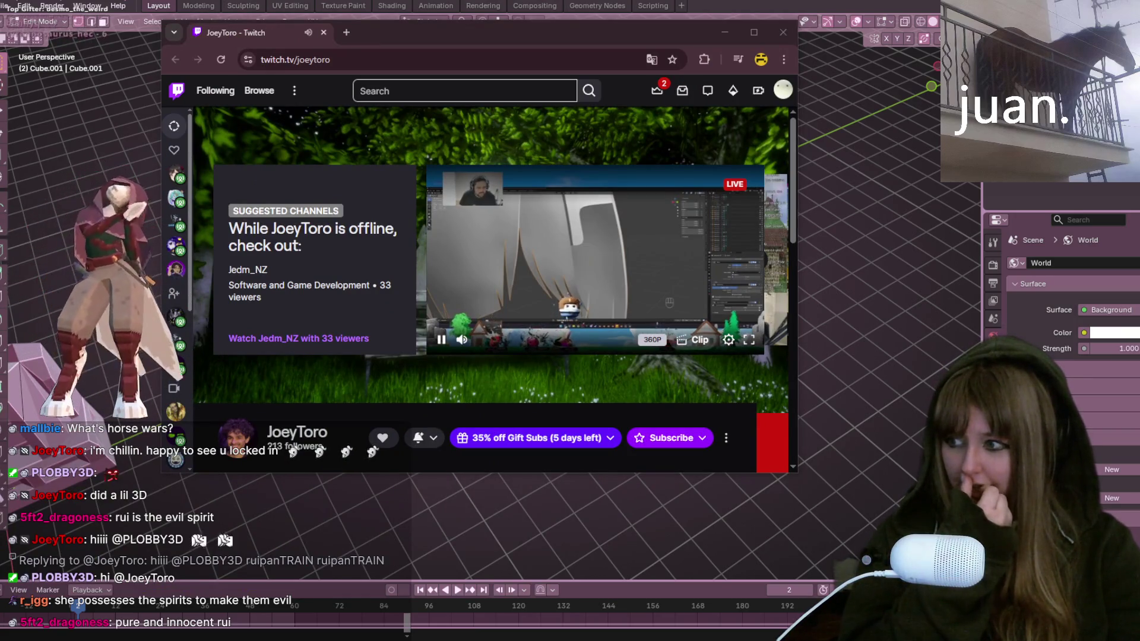
Step: Move the Twitch window aside, watch the stream fullscreen, then close the Twitch window
middle_drag(85, 68, 726, 203)
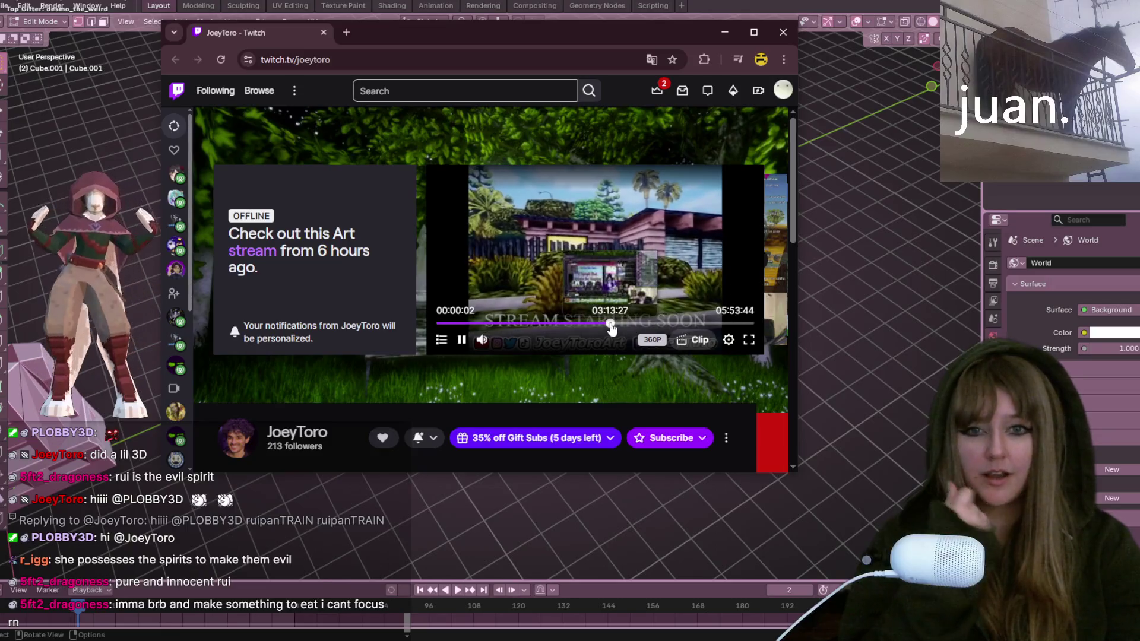
drag(515, 39, 402, 36)
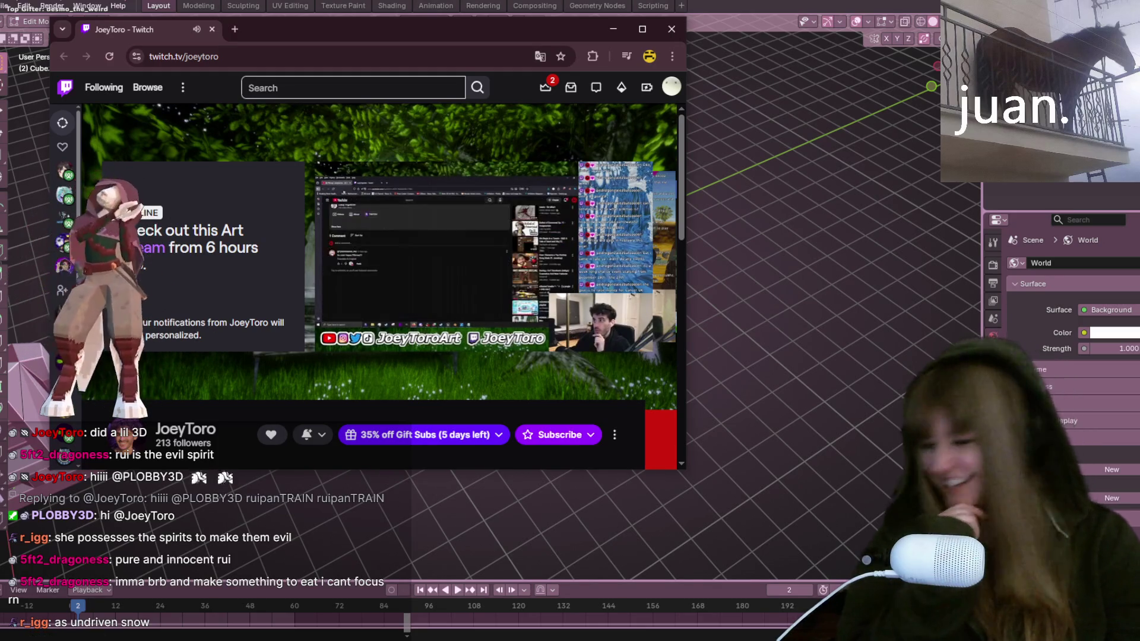
click(160, 472)
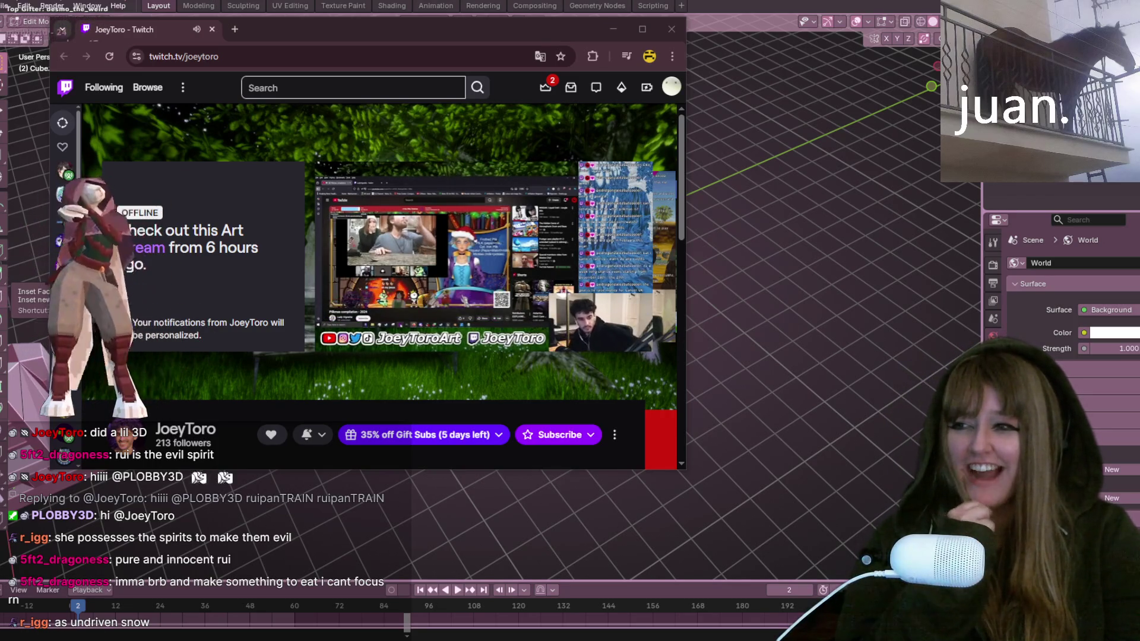
click(647, 333)
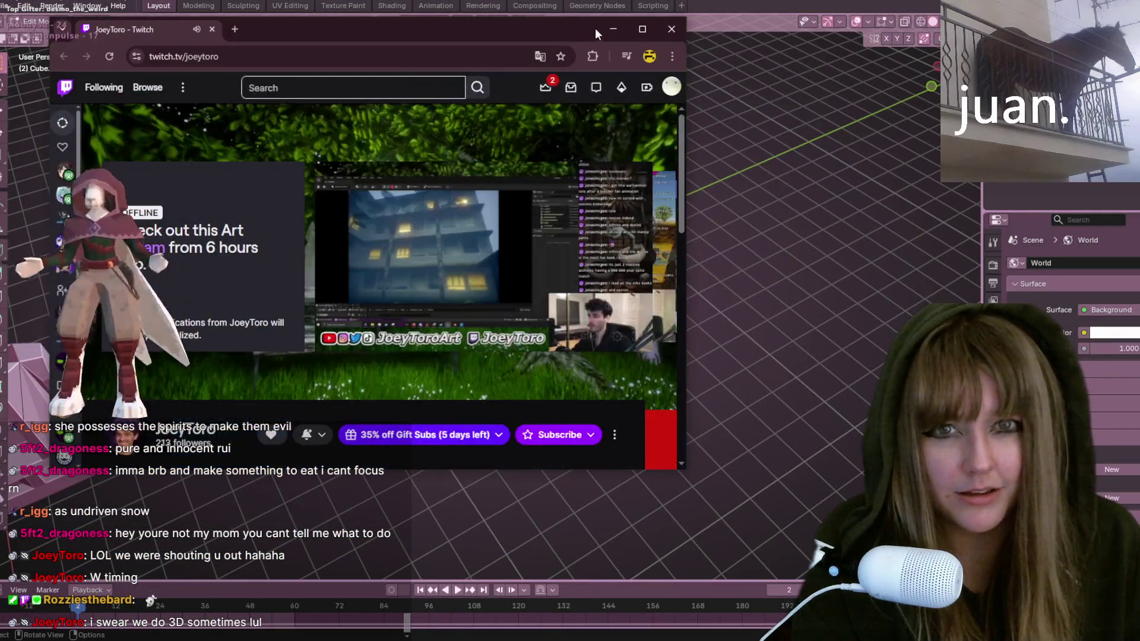
click(671, 28)
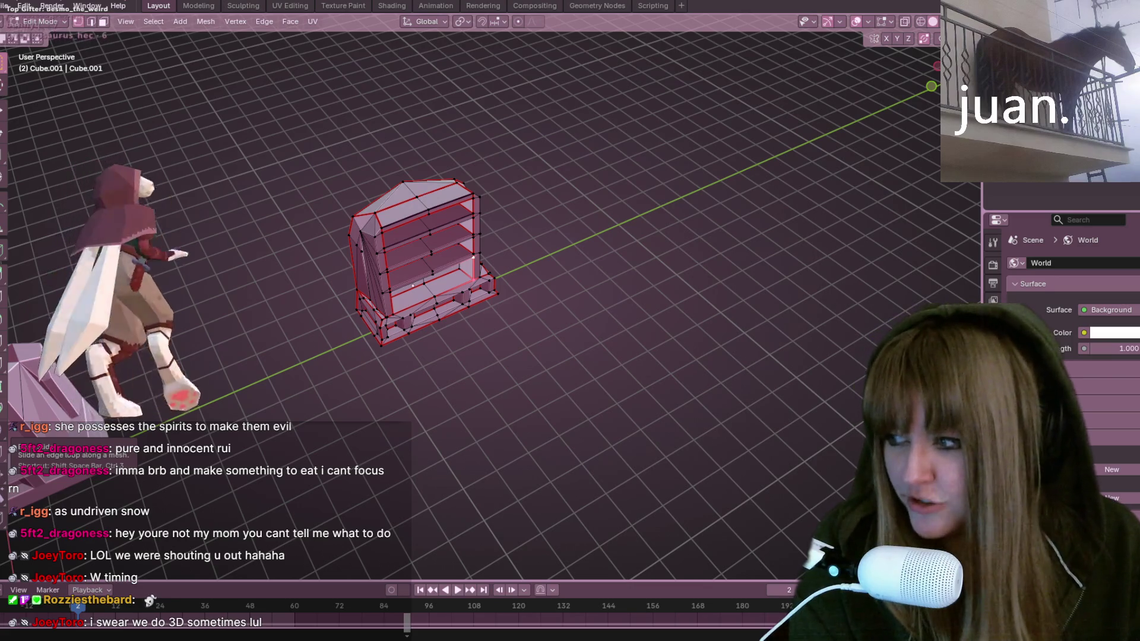
key(alt+Tab)
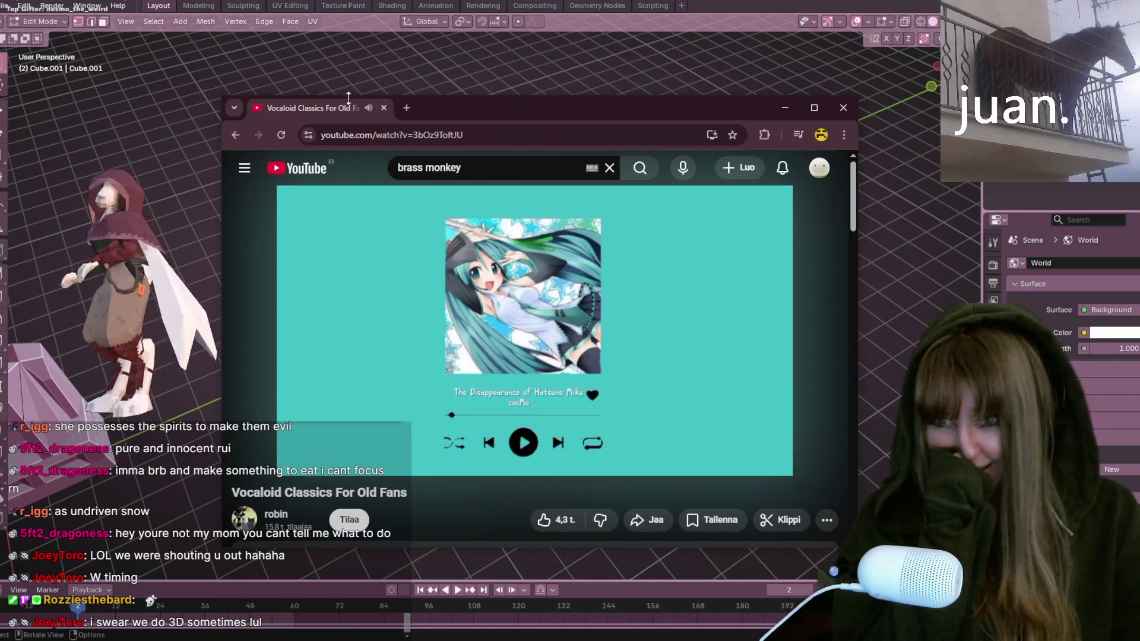
key(super+Down)
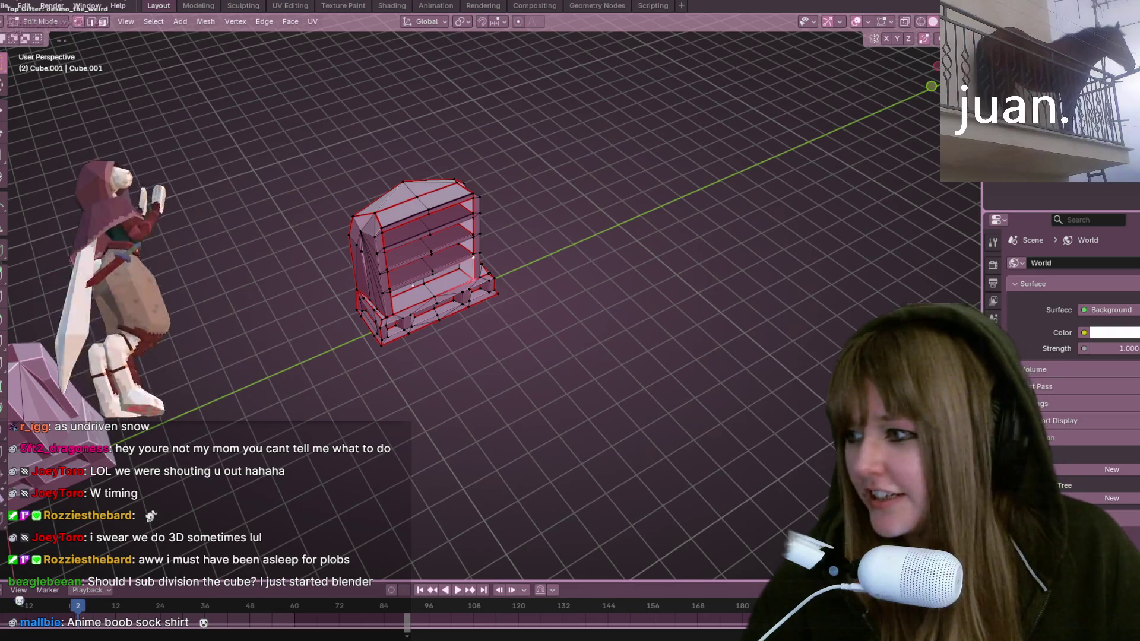
drag(515, 1, 515, 86)
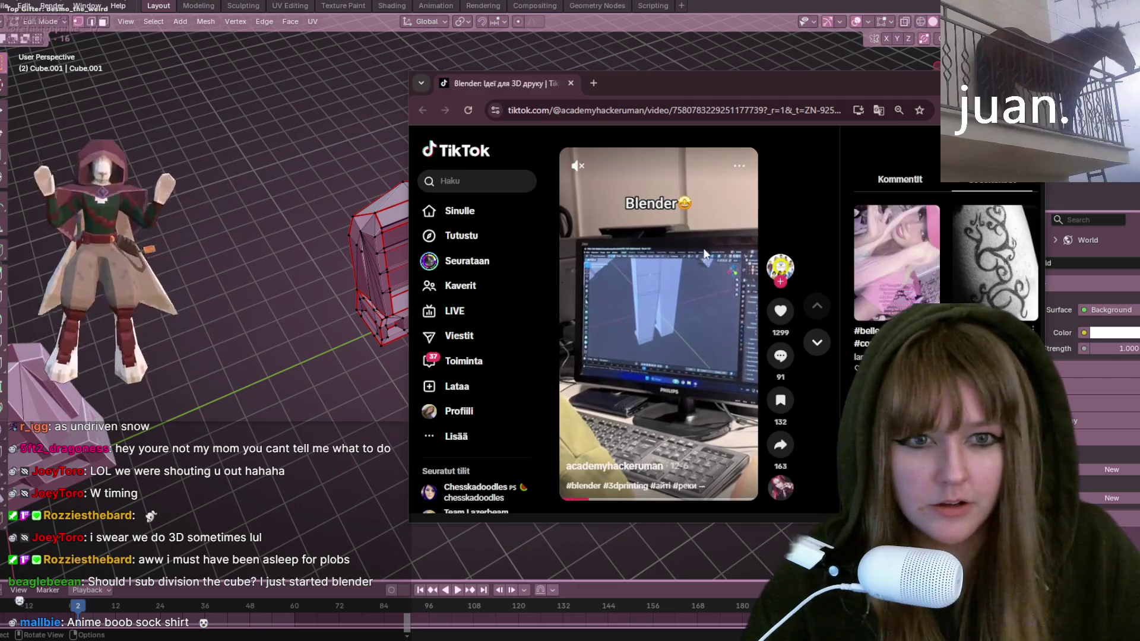
Step: Unmute and maximise the TikTok Blender clip, then switch back to Blender
click(578, 165)
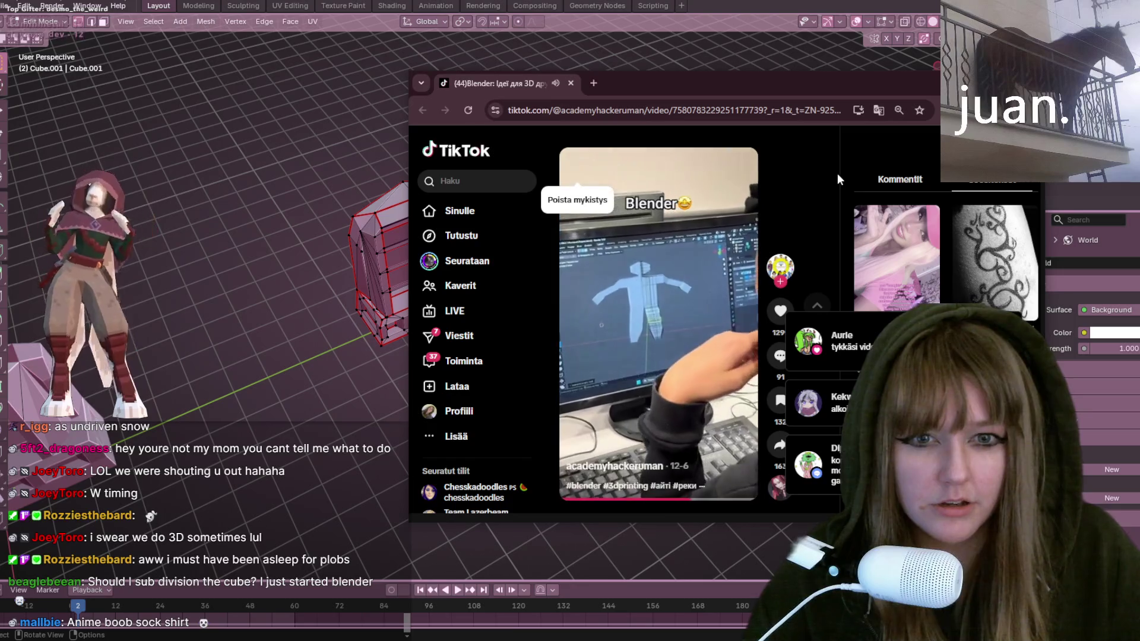
key(super+Up)
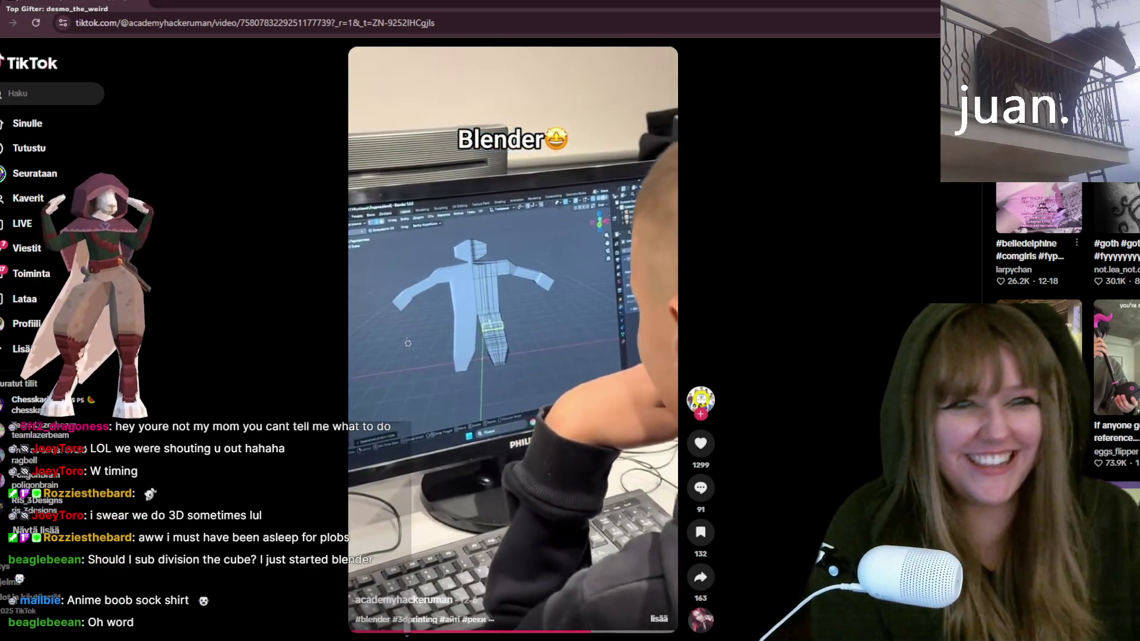
key(alt+Tab)
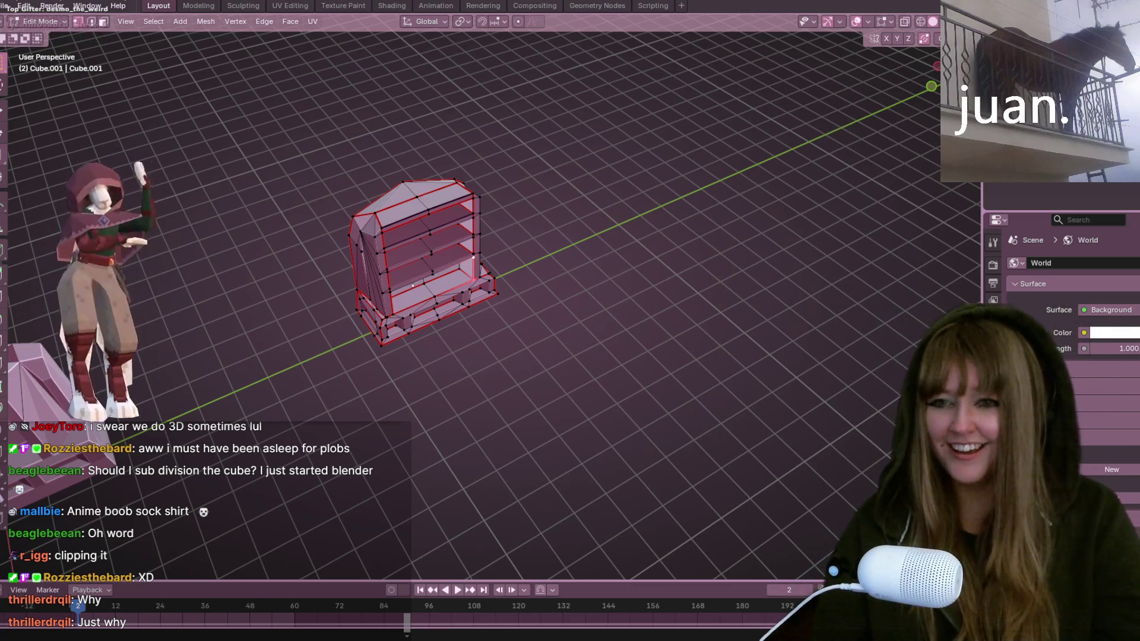
Step: Orbit around the cabinet and slide a lower corner vertex along its edge
mouse_move(535, 273)
middle_down()
mouse_move(621, 184)
mouse_move(511, 239)
middle_up()
mouse_move(434, 255)
middle_down()
mouse_move(586, 330)
mouse_move(351, 194)
mouse_move(460, 405)
mouse_move(403, 361)
mouse_move(534, 364)
mouse_move(528, 487)
mouse_move(476, 240)
middle_up()
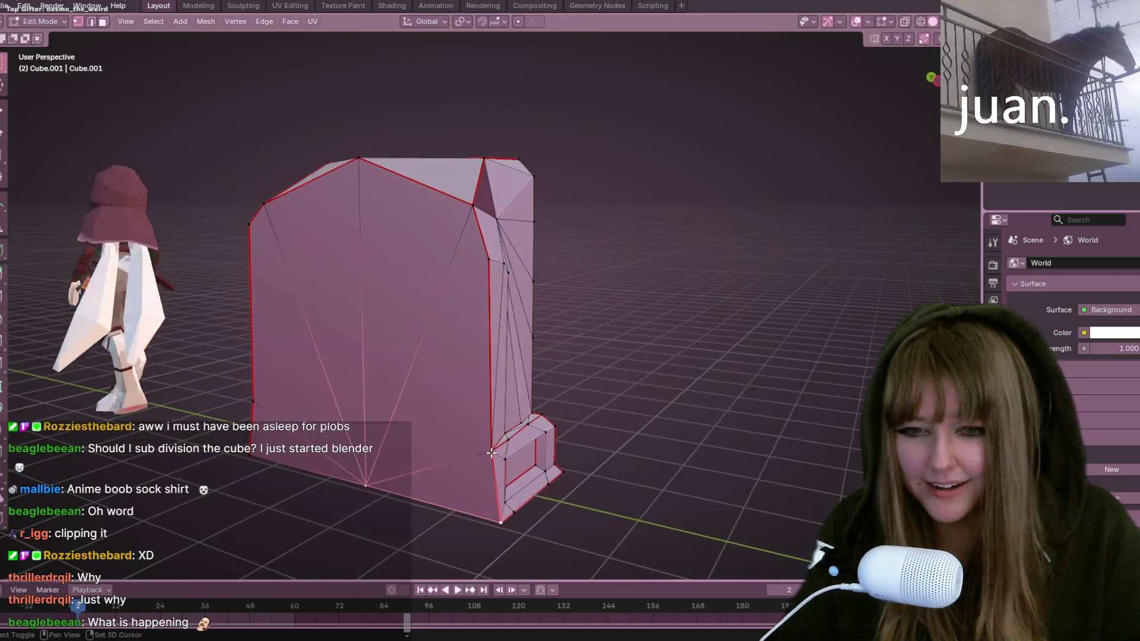
mouse_move(383, 178)
middle_down()
mouse_move(356, 293)
mouse_move(416, 141)
middle_up()
mouse_move(605, 212)
middle_down()
mouse_move(562, 156)
mouse_move(466, 145)
mouse_move(506, 143)
mouse_move(663, 253)
mouse_move(680, 216)
mouse_move(577, 356)
mouse_move(594, 368)
mouse_move(568, 411)
mouse_move(412, 341)
mouse_move(444, 319)
middle_up()
scroll(568, 412, up, 5)
key(g)
key(g)
click(437, 342)
scroll(437, 342, down, 8)
Step: Zoom in on the side's lower corner and rework its corner geometry
mouse_move(570, 331)
middle_down()
mouse_move(657, 305)
mouse_move(438, 330)
middle_up()
scroll(438, 330, up, 5)
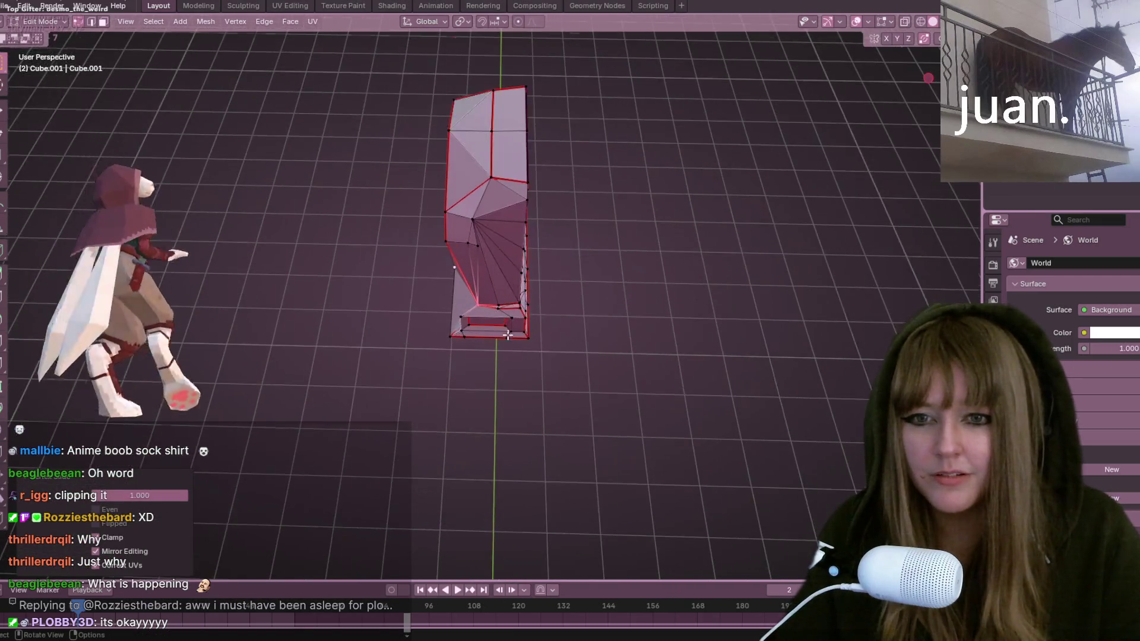
mouse_move(575, 250)
middle_down()
mouse_move(602, 282)
mouse_move(563, 351)
middle_up()
key(ctrl+z)
ctrl+click(414, 415)
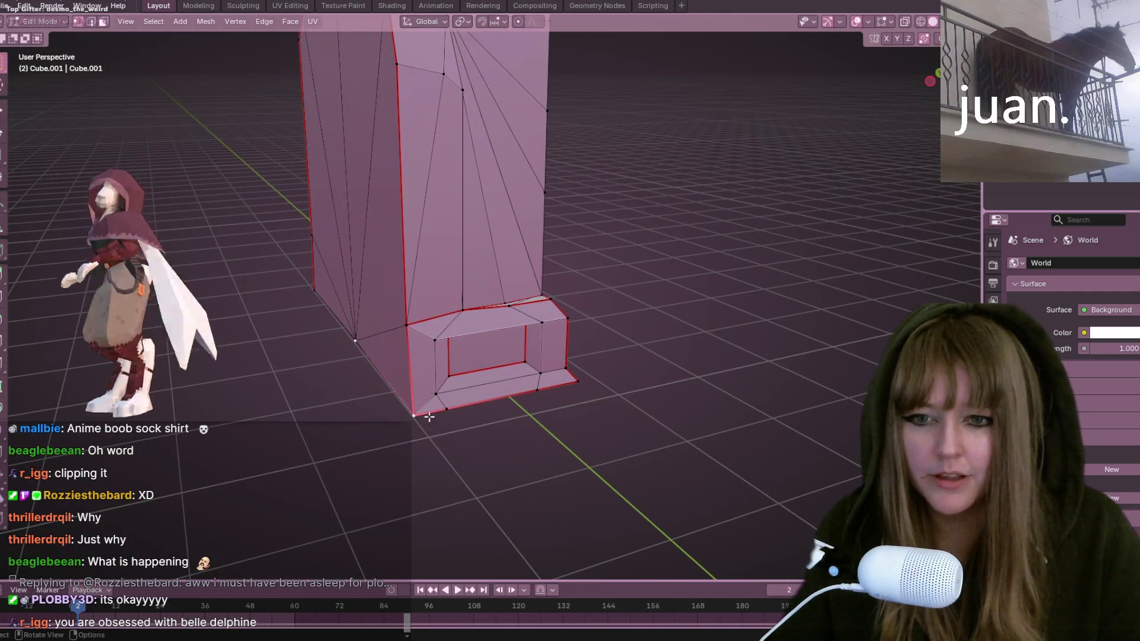
scroll(512, 138, down, 3)
middle_drag(512, 139, 437, 294)
Step: Vertex-slide the fan vertex up its edge, then undo the slide
key(shift+v)
click(573, 125)
mouse_move(616, 265)
middle_down()
mouse_move(593, 242)
mouse_move(471, 307)
middle_up()
click(471, 307)
key(shift+v)
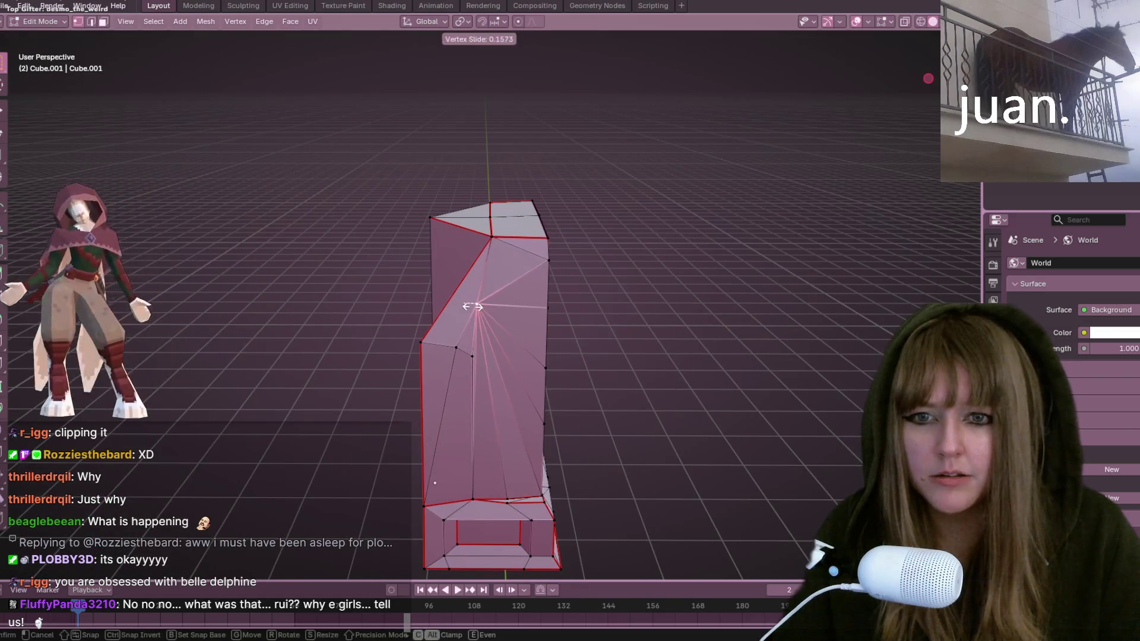
click(490, 353)
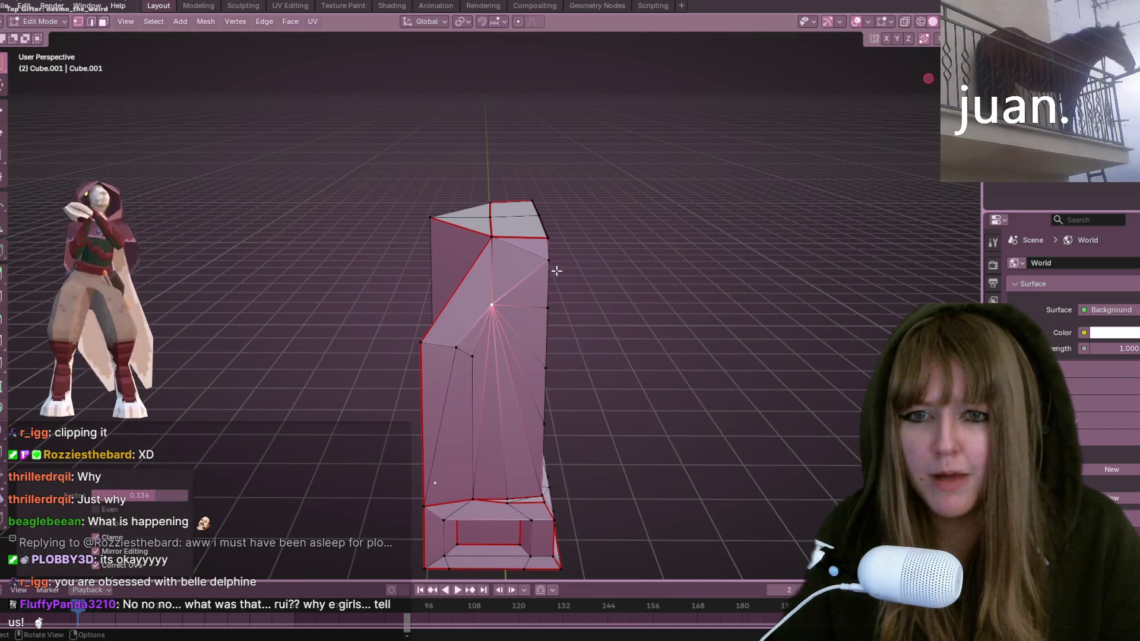
key(ctrl+z)
key(ctrl+z)
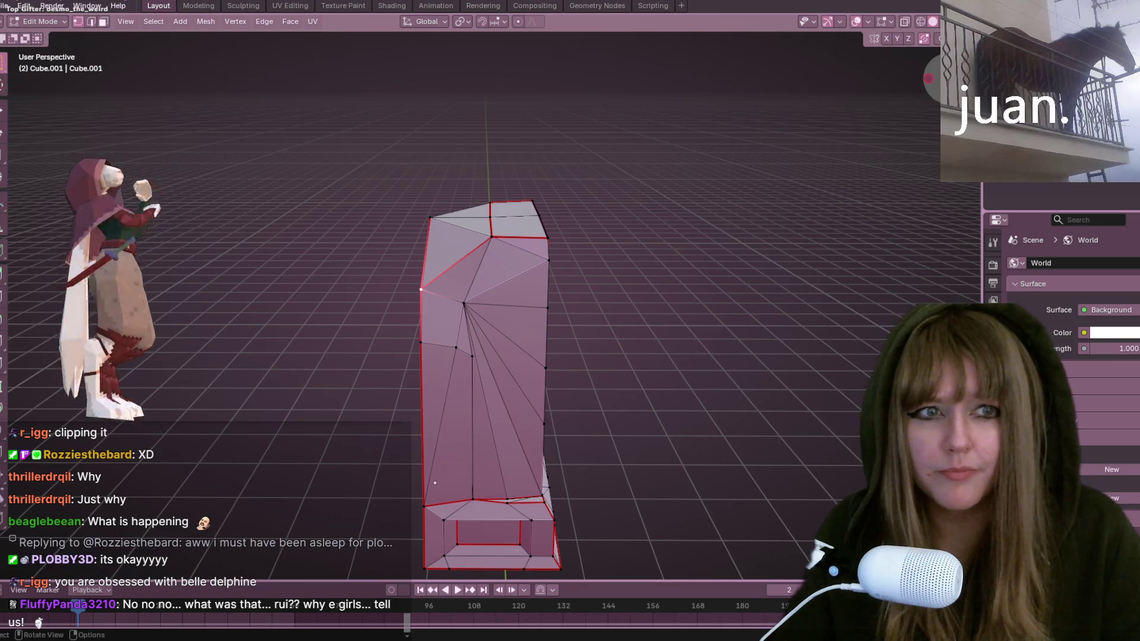
Step: Switch to front view with X-ray on and select the left-half vertices
key(KP_1)
click(909, 25)
mouse_move(370, 196)
mouse_down()
mouse_move(482, 415)
mouse_move(479, 380)
mouse_up()
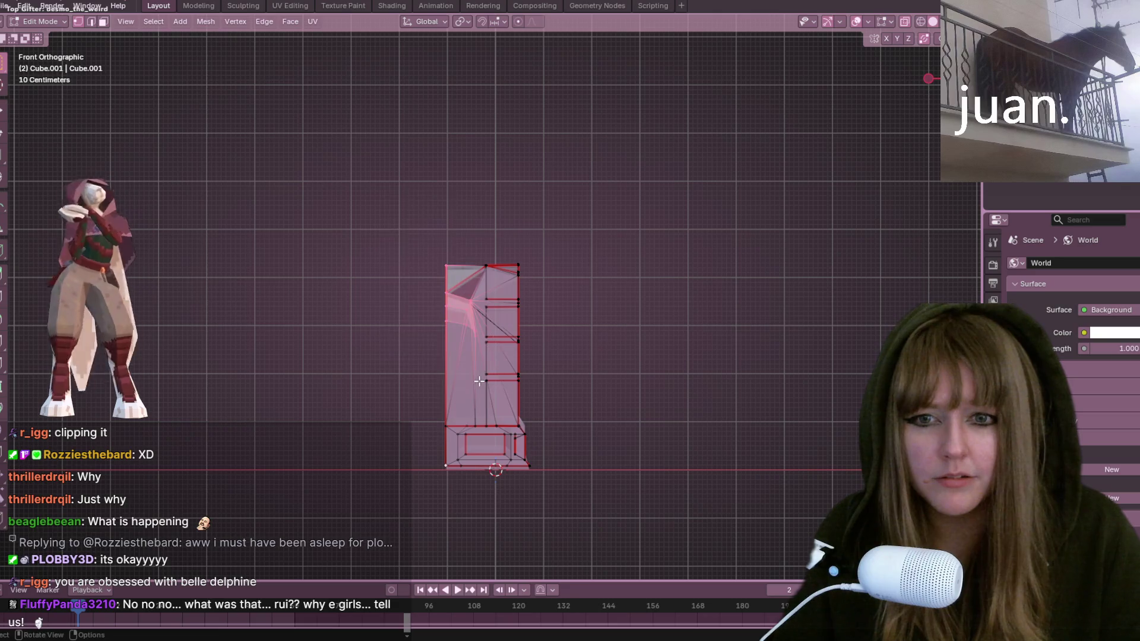
Step: Delete the selected left-half vertices and the leftover vertices, restoring opaque shading
key(x)
click(555, 304)
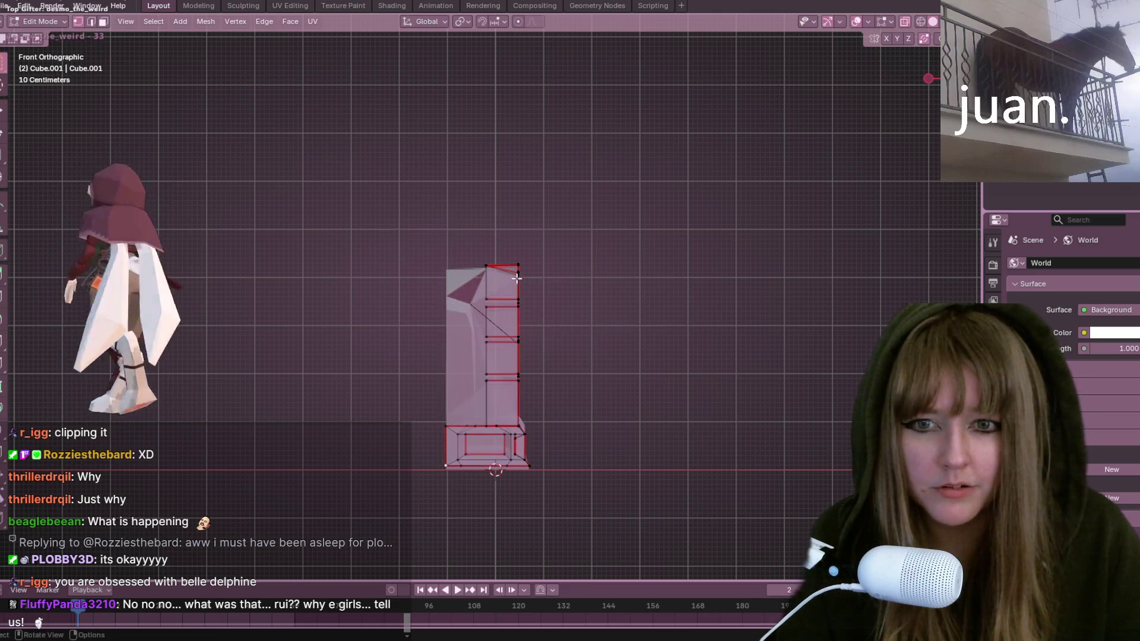
mouse_move(417, 242)
middle_down()
mouse_move(627, 345)
mouse_move(593, 315)
mouse_move(542, 346)
mouse_move(537, 326)
mouse_move(579, 273)
middle_up()
click(920, 23)
click(932, 20)
click(899, 23)
mouse_move(713, 273)
middle_down()
mouse_move(595, 184)
mouse_move(509, 219)
mouse_move(654, 226)
mouse_move(580, 173)
mouse_move(578, 272)
mouse_move(570, 246)
mouse_move(559, 265)
mouse_move(598, 318)
mouse_move(604, 275)
mouse_move(623, 289)
mouse_move(557, 398)
middle_up()
key(x)
click(561, 263)
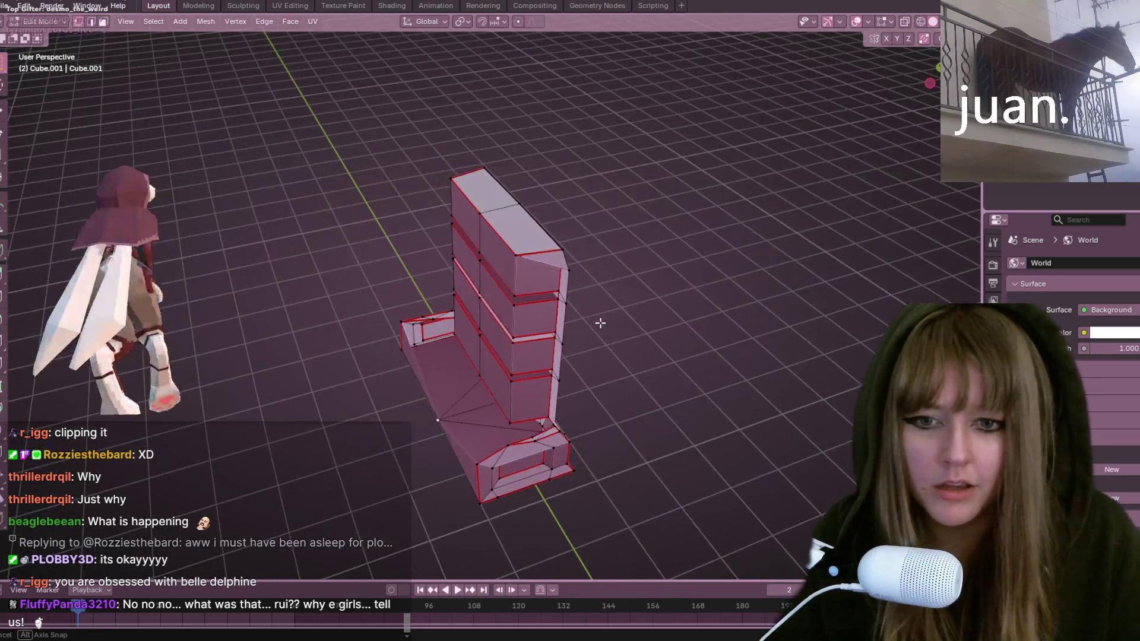
Step: Narrow the cabinet base by moving its left part inward along X
drag(463, 436, 547, 525)
mouse_move(546, 525)
middle_down()
mouse_move(651, 443)
mouse_move(783, 386)
mouse_move(814, 412)
middle_up()
scroll(814, 412, up, 6)
middle_drag(637, 464, 624, 462)
scroll(738, 440, up, 3)
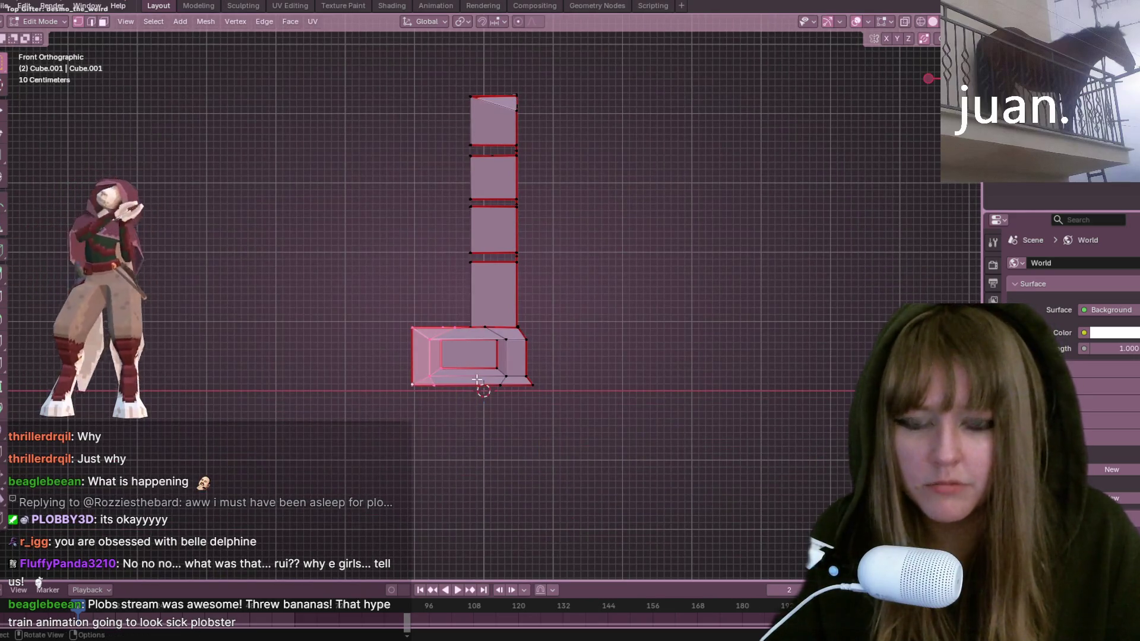
key(g)
key(x)
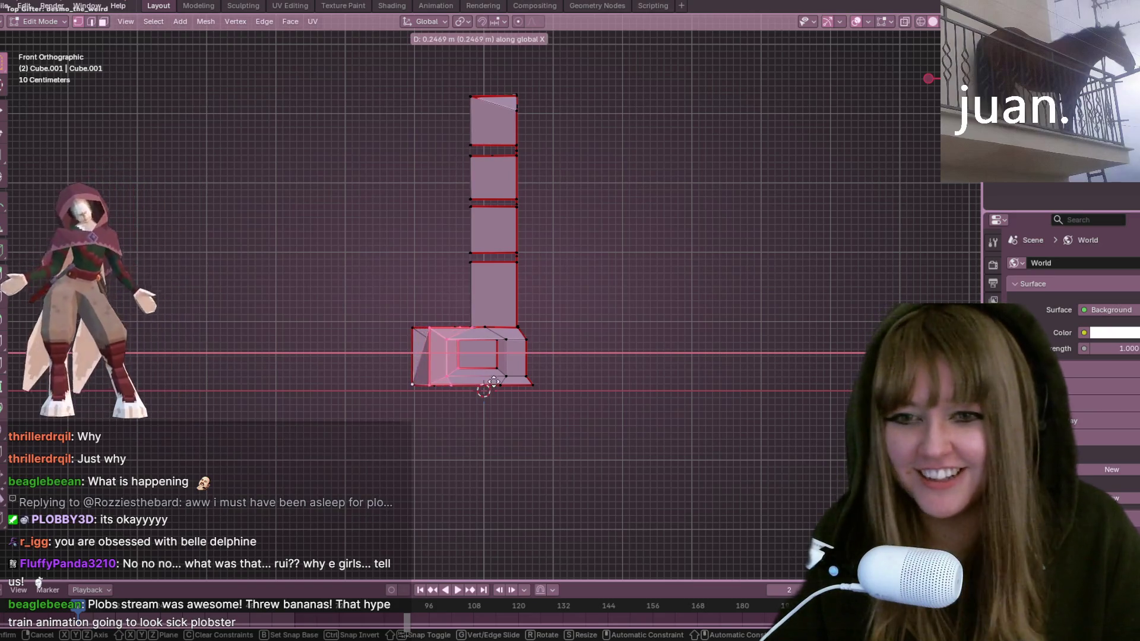
key(Escape)
mouse_move(395, 277)
mouse_down()
mouse_move(398, 382)
mouse_move(465, 430)
mouse_up()
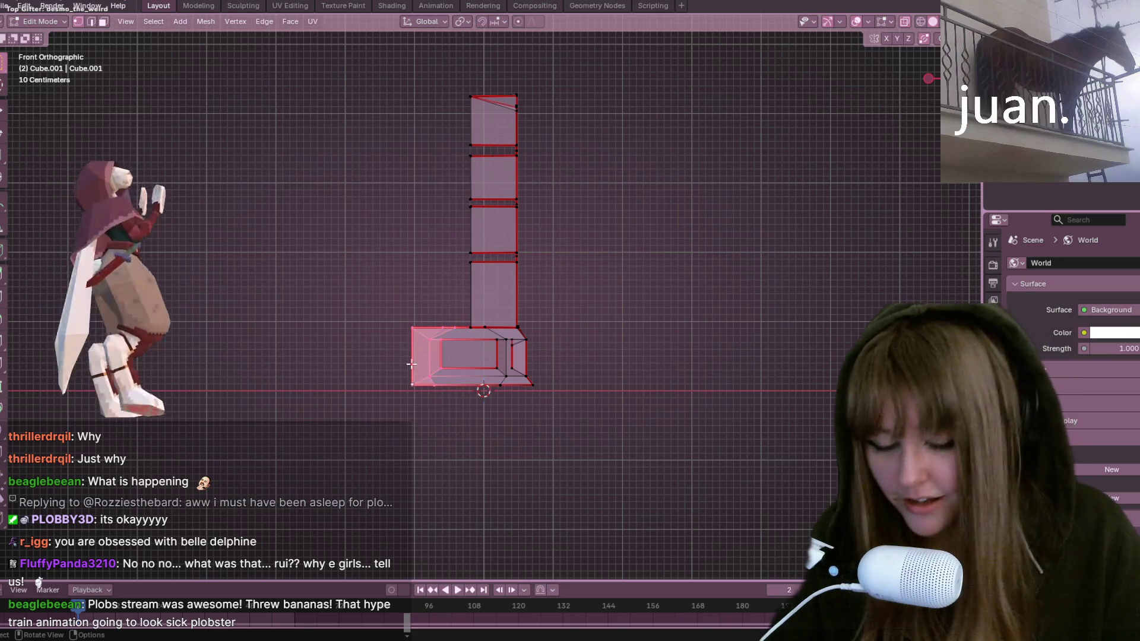
key(g)
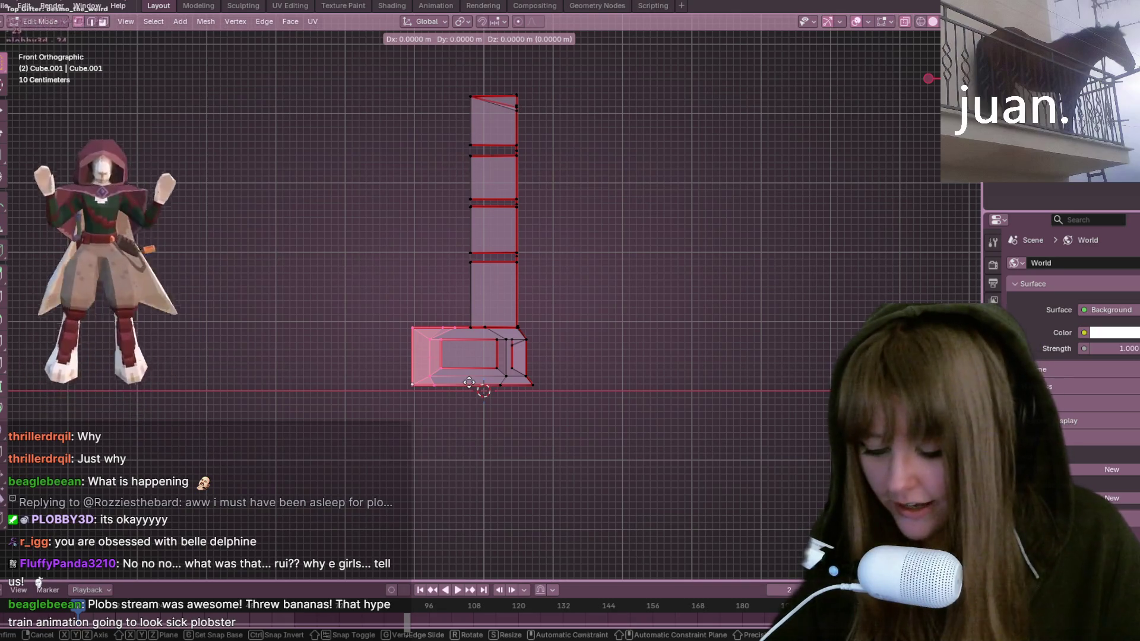
key(x)
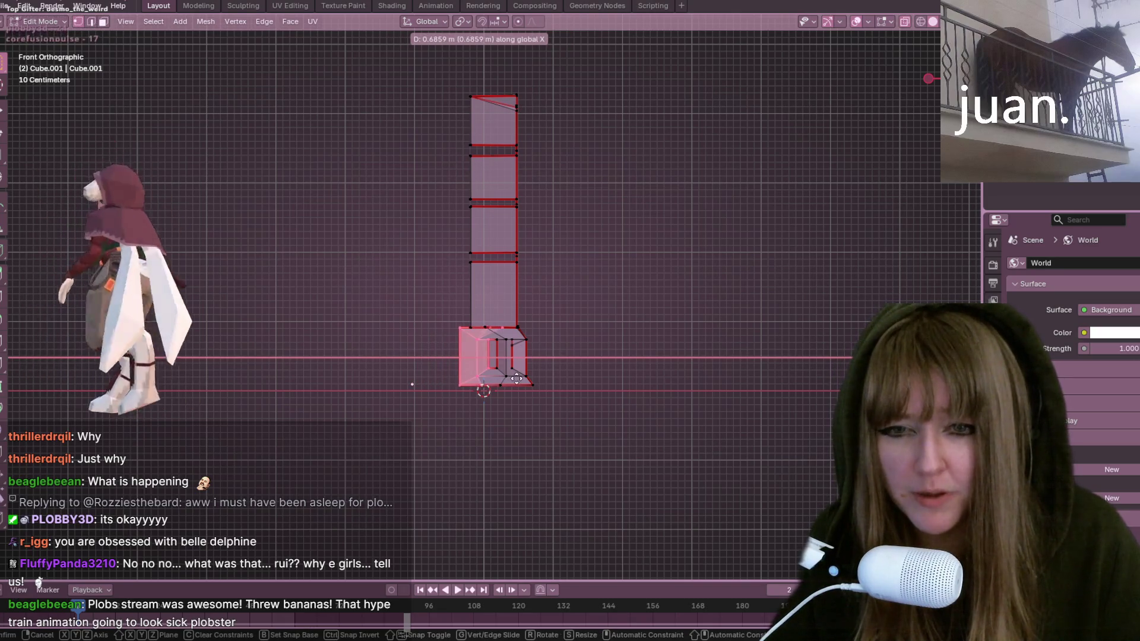
click(510, 370)
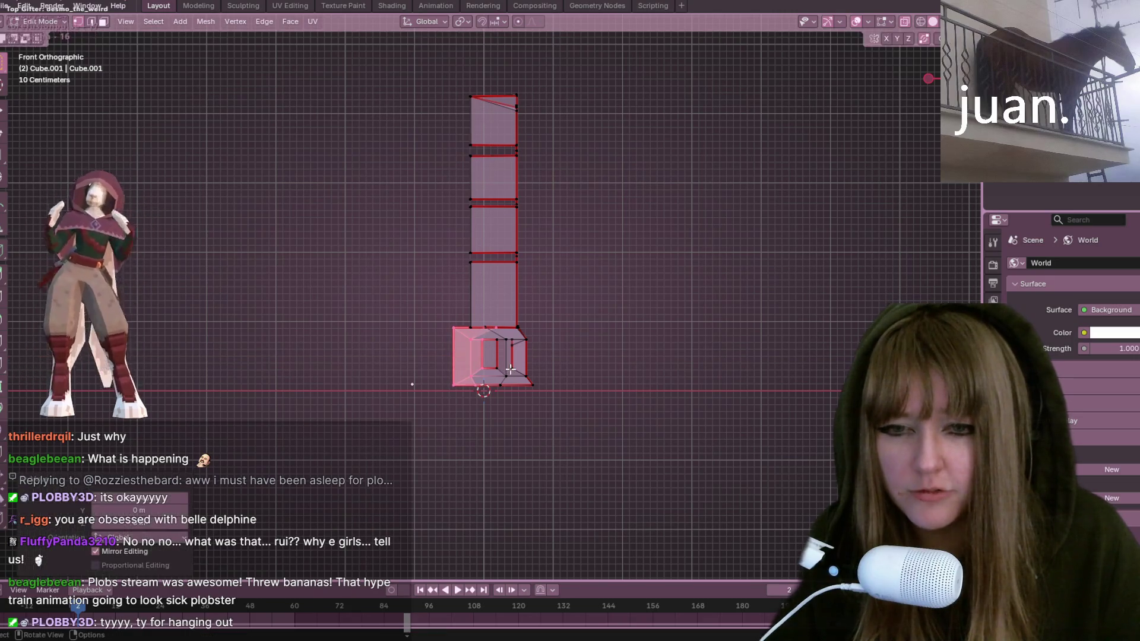
Step: Shift the base's recessed inner panel faces sideways
scroll(515, 367, up, 2)
click(570, 453)
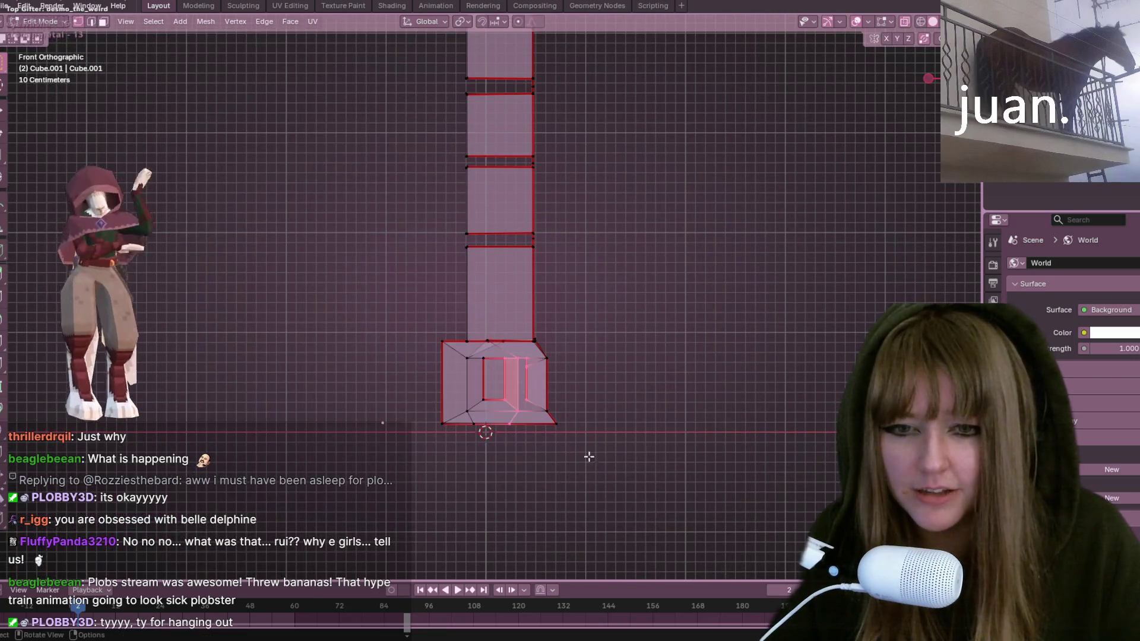
shift+middle_drag(587, 397, 522, 386)
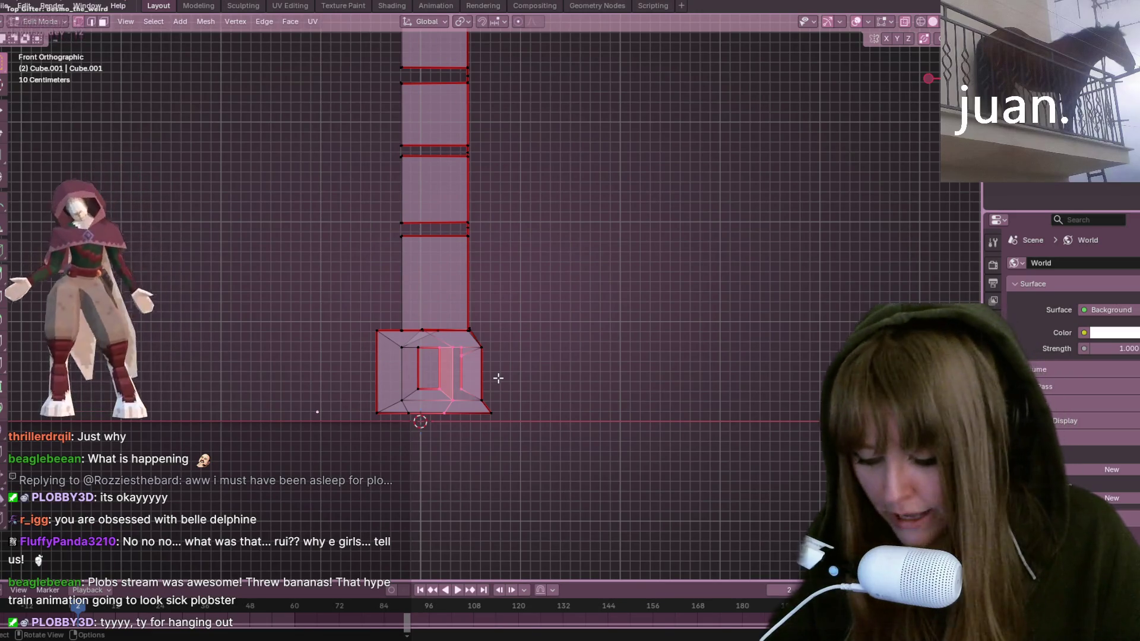
key(g)
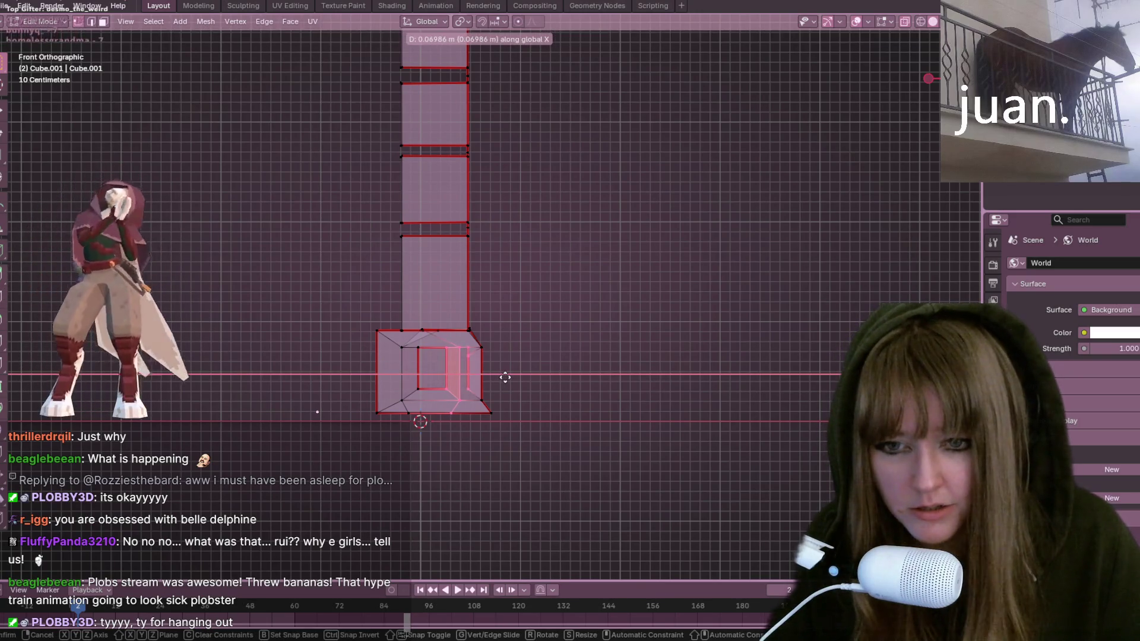
click(554, 374)
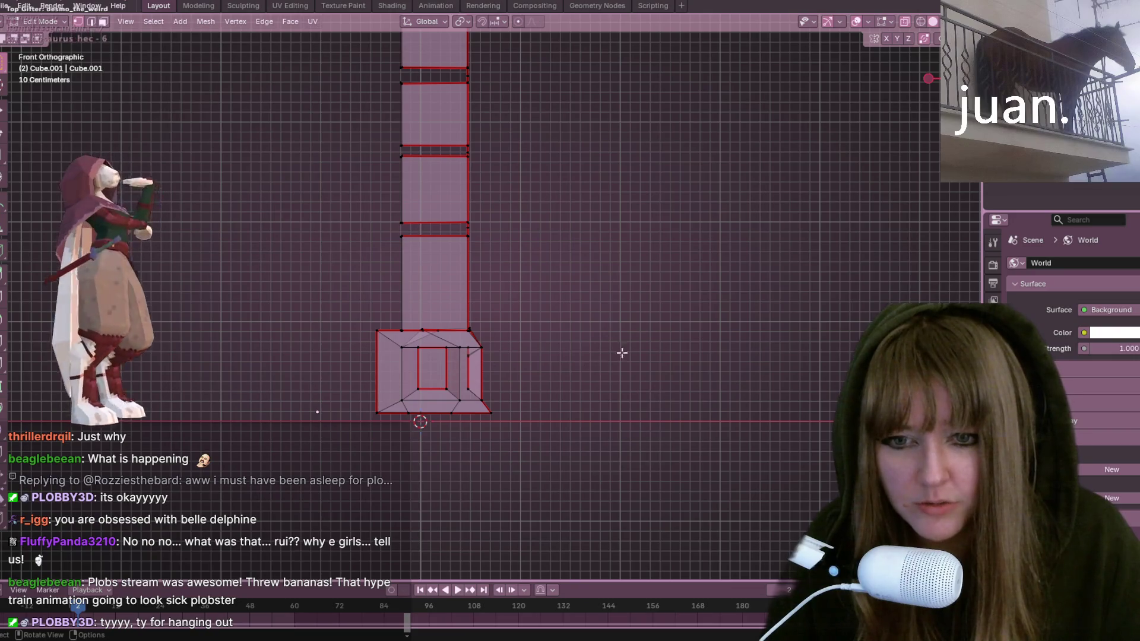
Step: Slide the cabinet base's underside corner vertex along its edge with Shift+V
middle_drag(611, 362, 518, 260)
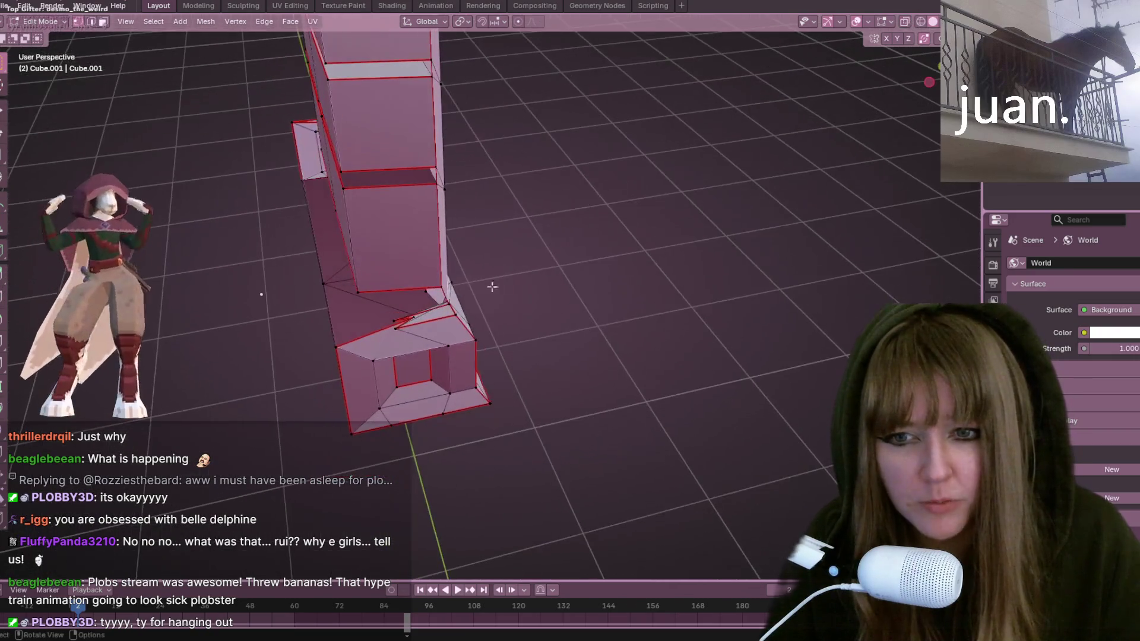
middle_drag(410, 320, 460, 371)
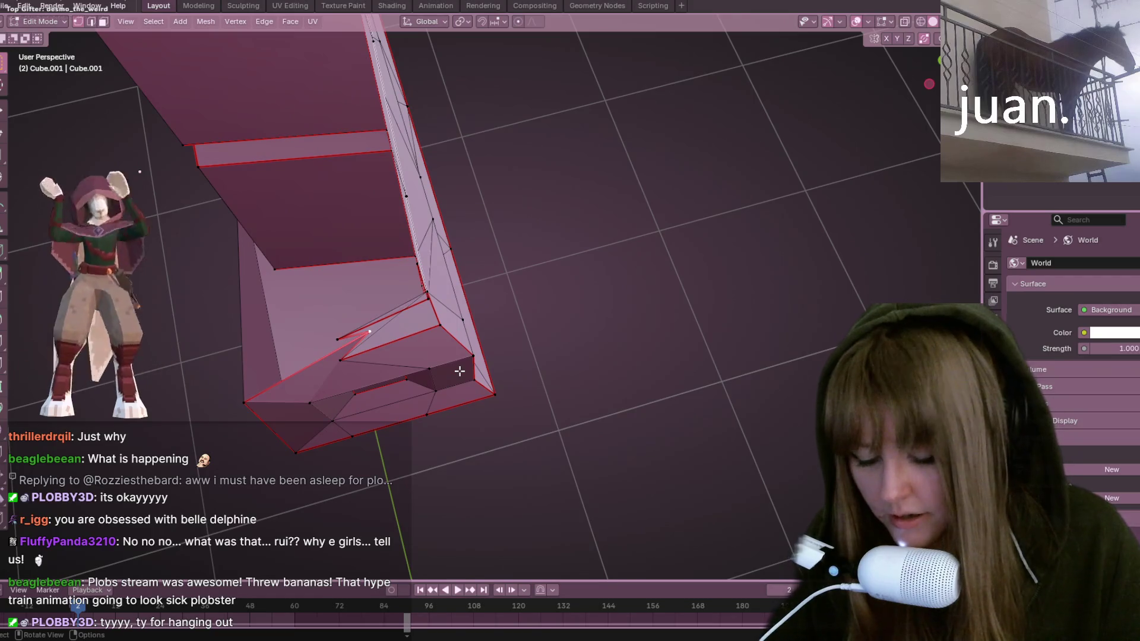
key(shift+v)
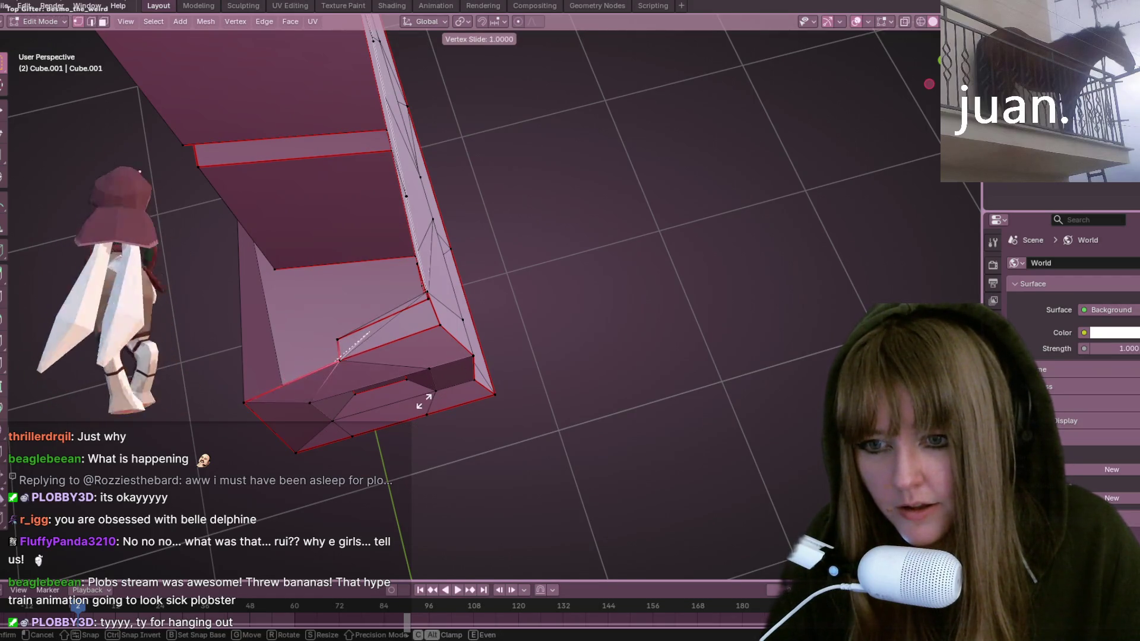
click(423, 400)
mouse_move(600, 374)
middle_down()
mouse_move(559, 318)
mouse_move(552, 377)
middle_up()
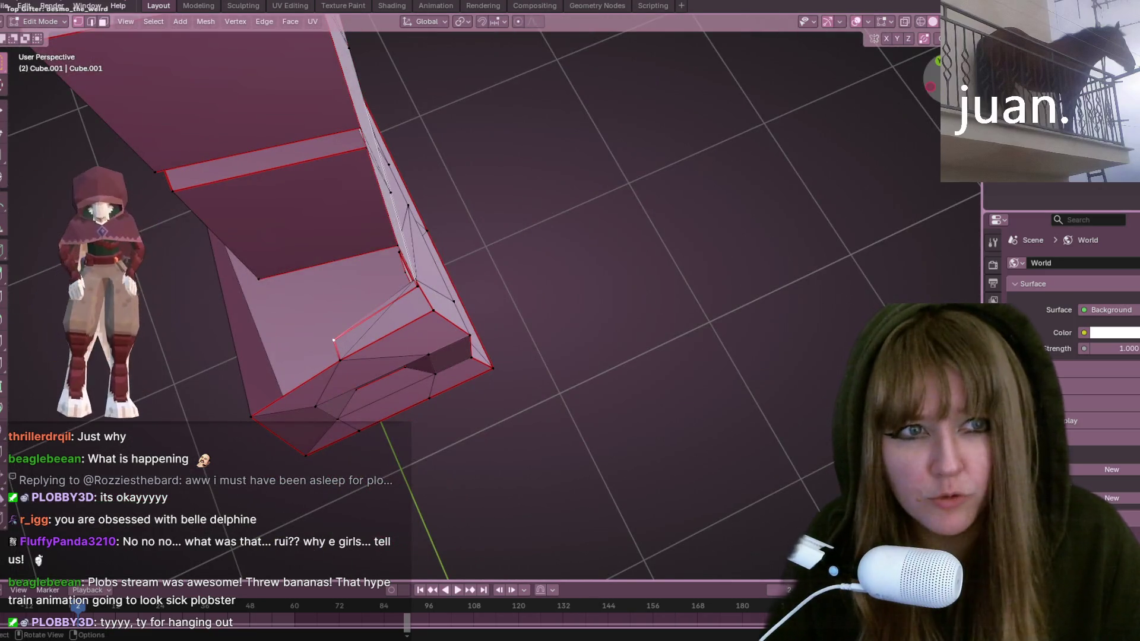
key(KP_1)
mouse_move(511, 357)
middle_down()
mouse_move(546, 272)
mouse_move(564, 302)
middle_up()
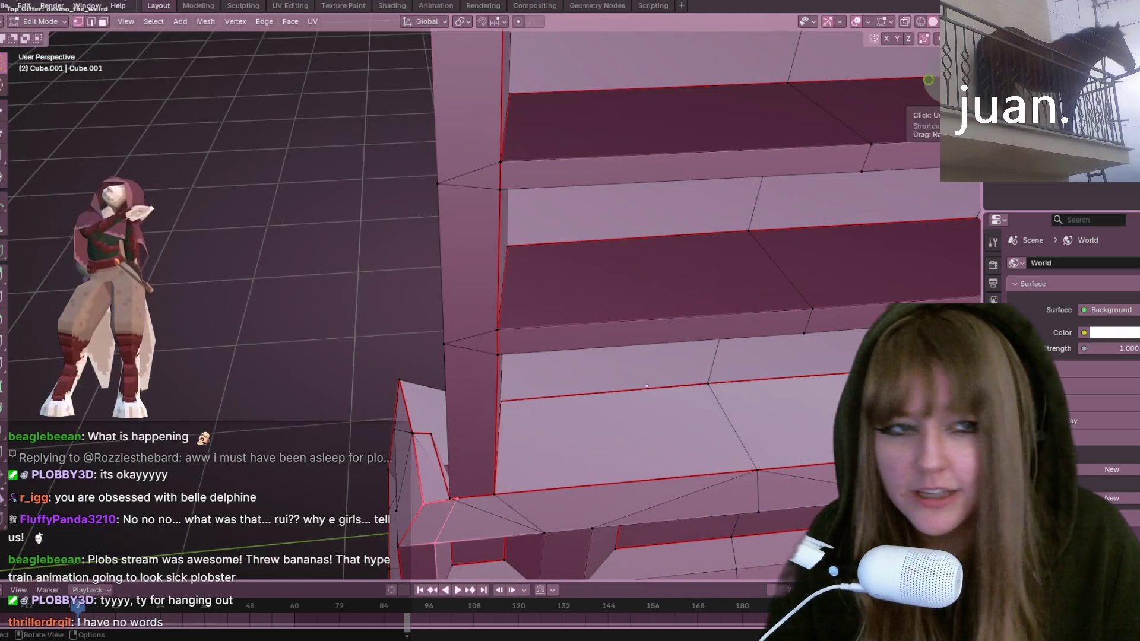
key(KP_3)
scroll(605, 226, down, 2)
scroll(504, 178, down, 2)
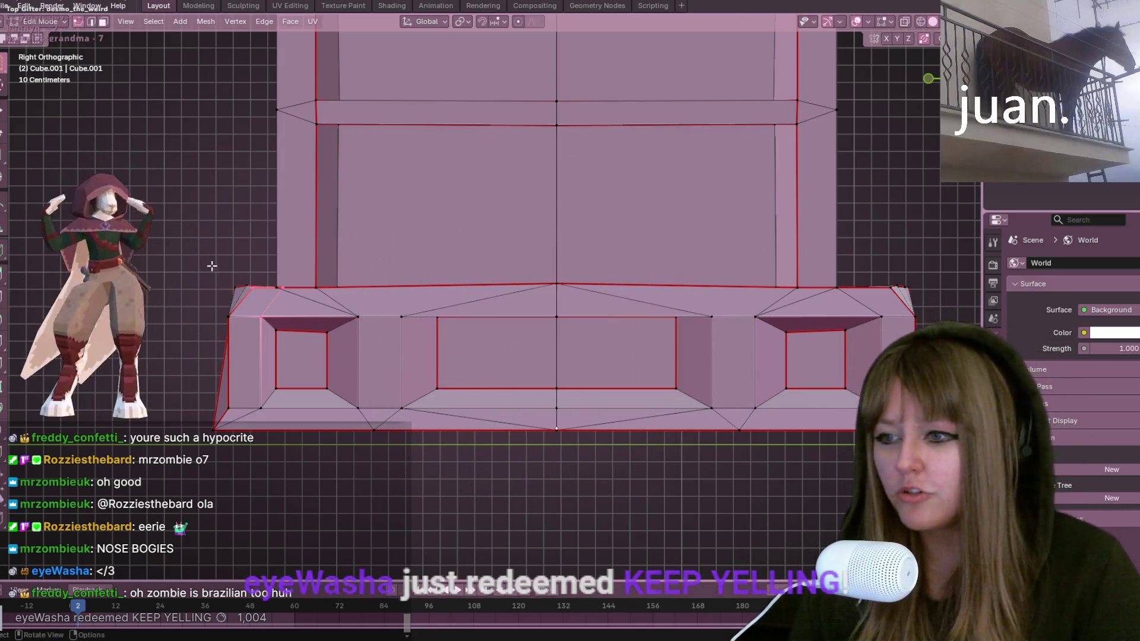
mouse_move(298, 236)
middle_down()
mouse_move(334, 333)
mouse_move(451, 380)
middle_up()
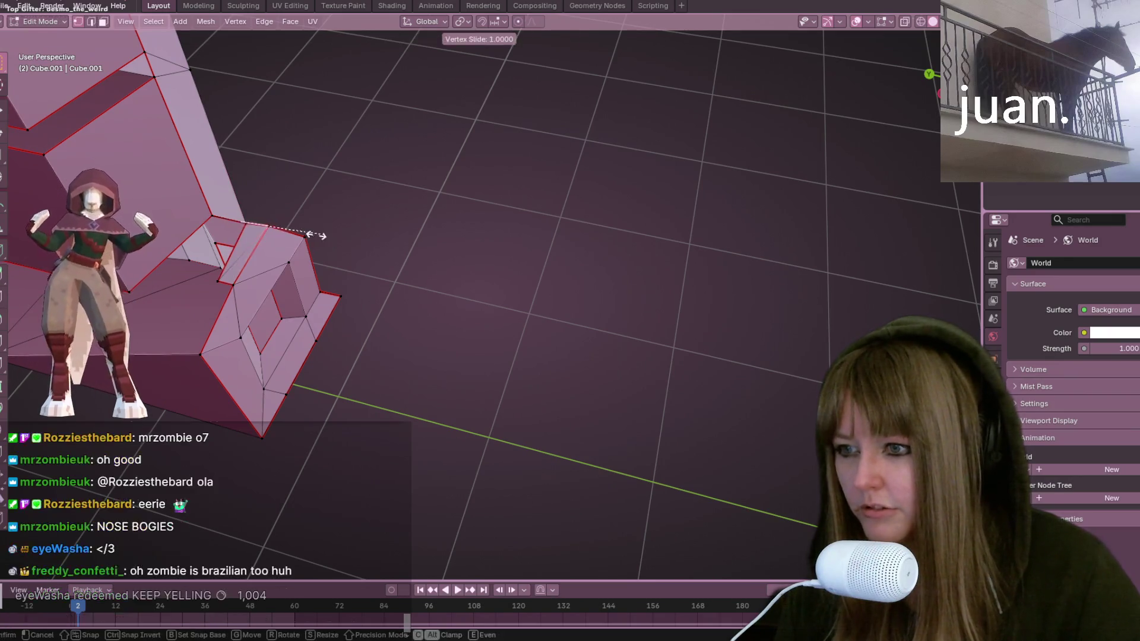
Step: Frame the selected base vertex and slide it along its edge
key(KP_Decimal)
mouse_move(487, 237)
middle_down()
mouse_move(187, 218)
mouse_move(497, 278)
mouse_move(481, 242)
mouse_move(364, 119)
mouse_move(516, 168)
mouse_move(529, 293)
mouse_move(285, 290)
mouse_move(475, 244)
mouse_move(347, 164)
mouse_move(354, 223)
middle_up()
scroll(188, 218, down, 5)
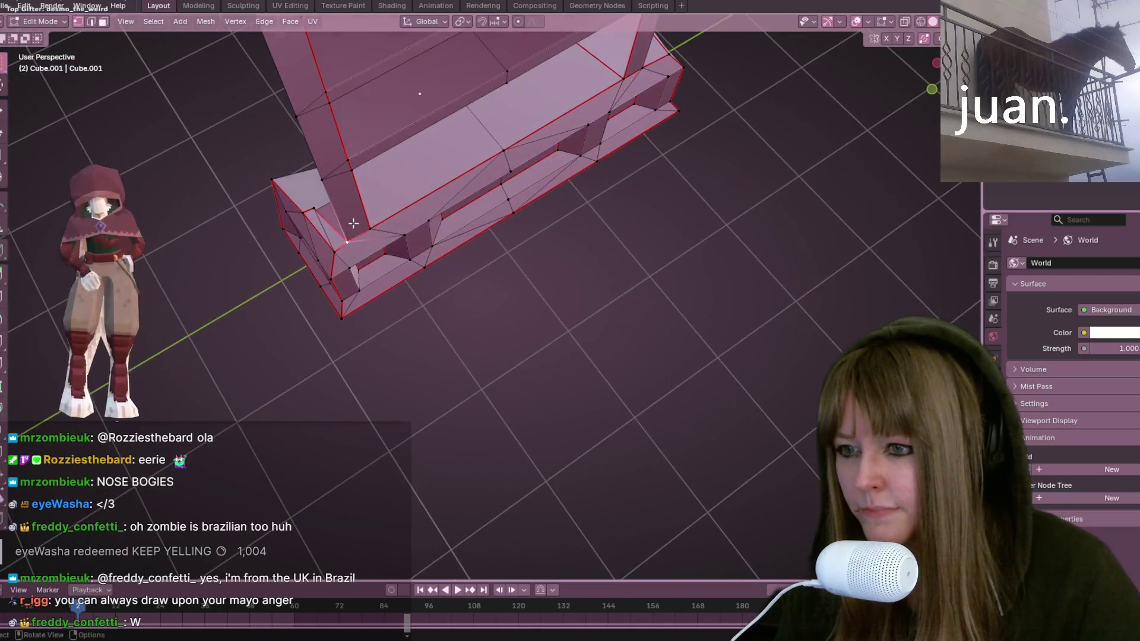
key(shift+v)
click(335, 252)
Step: In Right view with X-ray on, box-select the base's left-end vertices and move them along Y
mouse_move(708, 257)
middle_down()
mouse_move(754, 262)
mouse_move(837, 94)
middle_up()
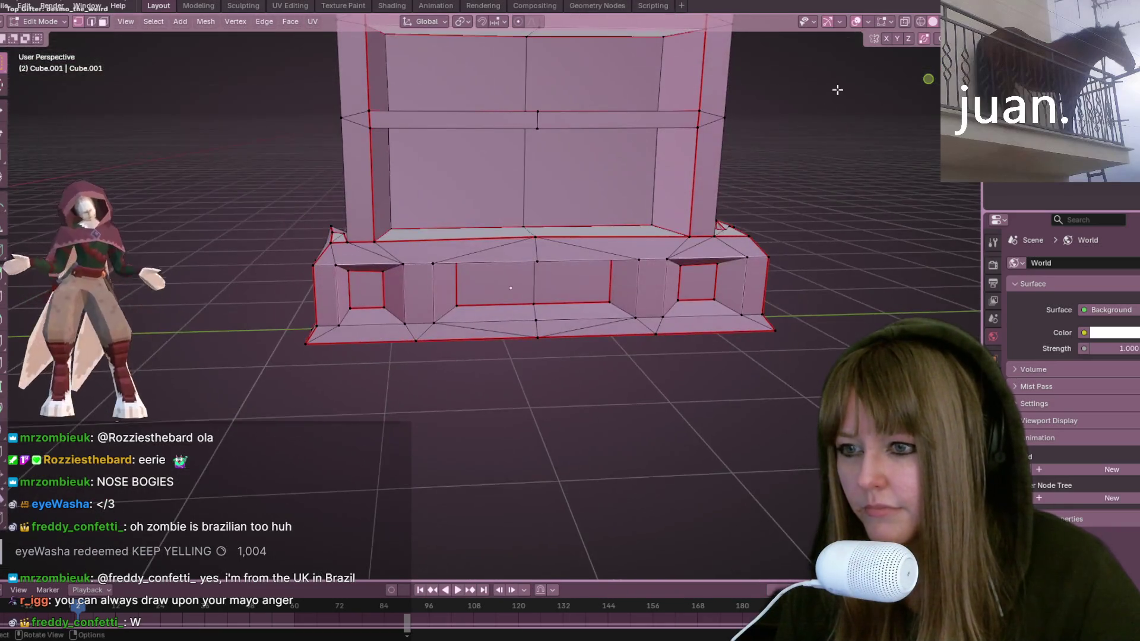
key(KP_3)
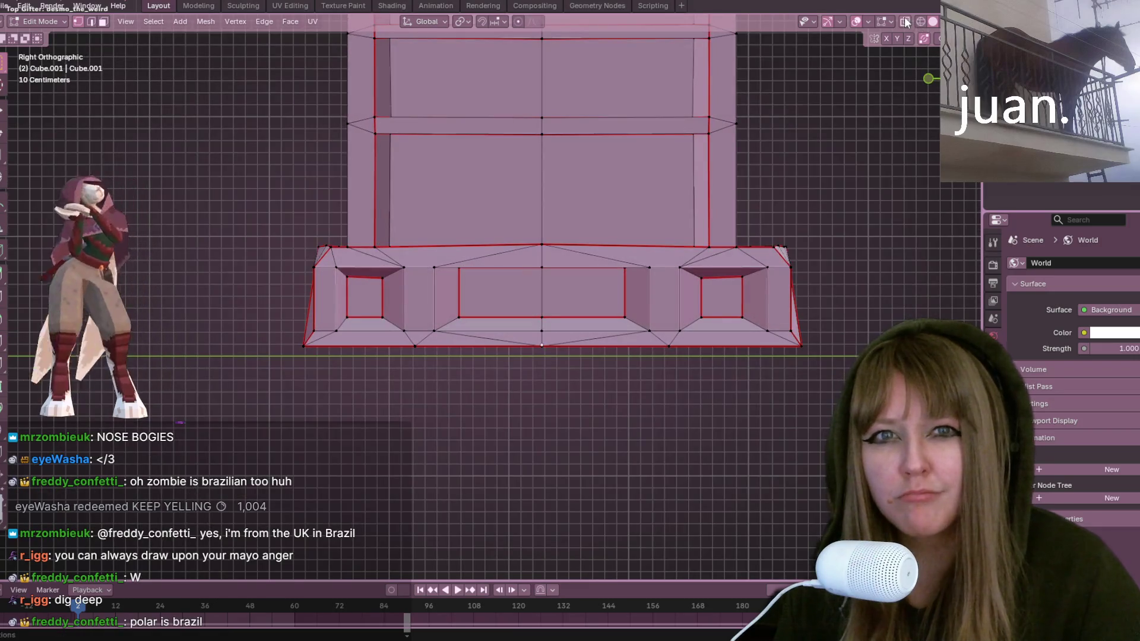
key(alt+z)
drag(256, 162, 346, 375)
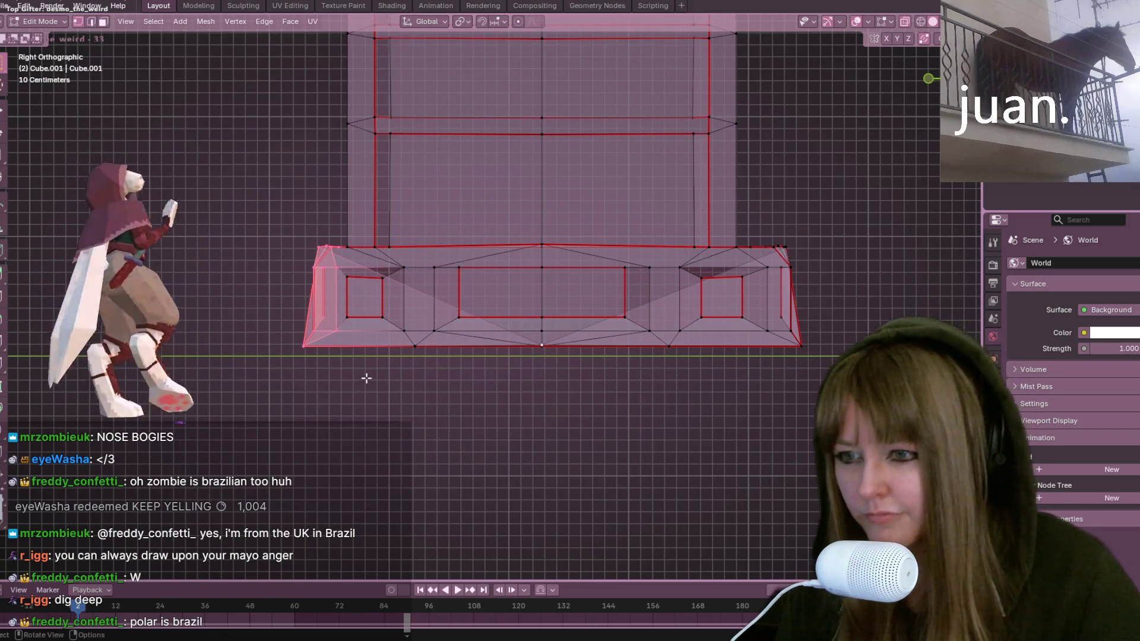
key(g)
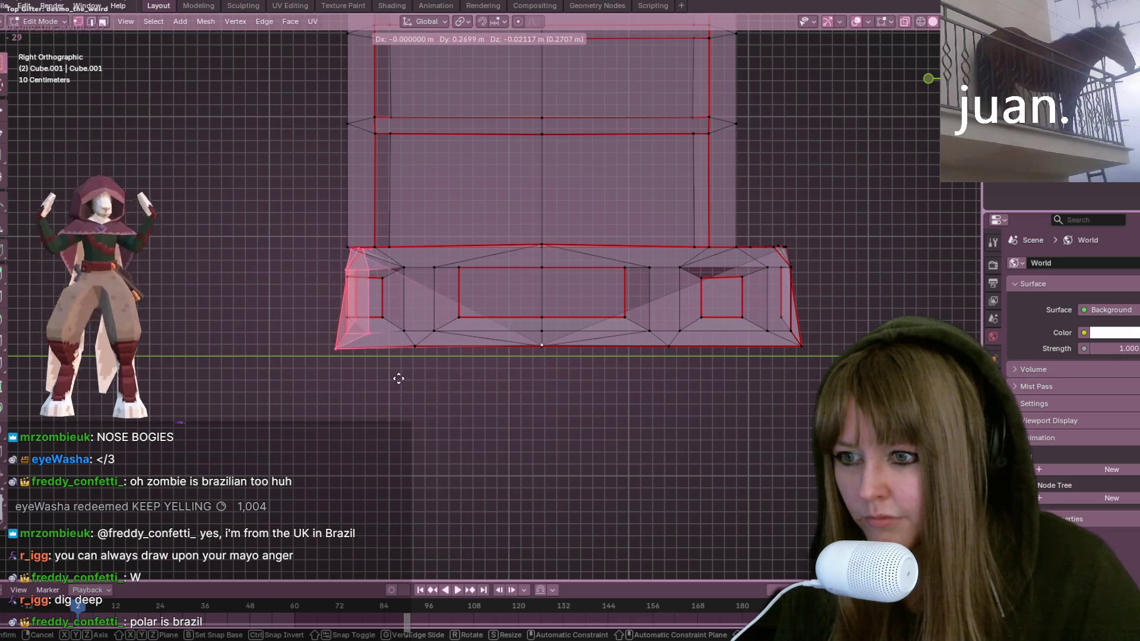
click(356, 312)
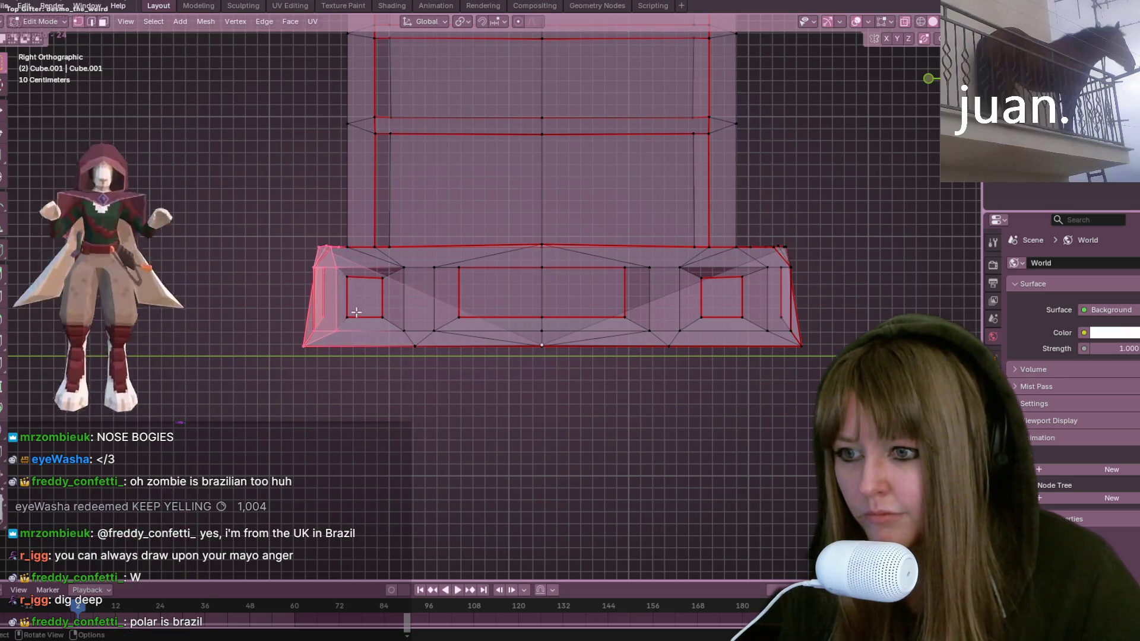
key(g)
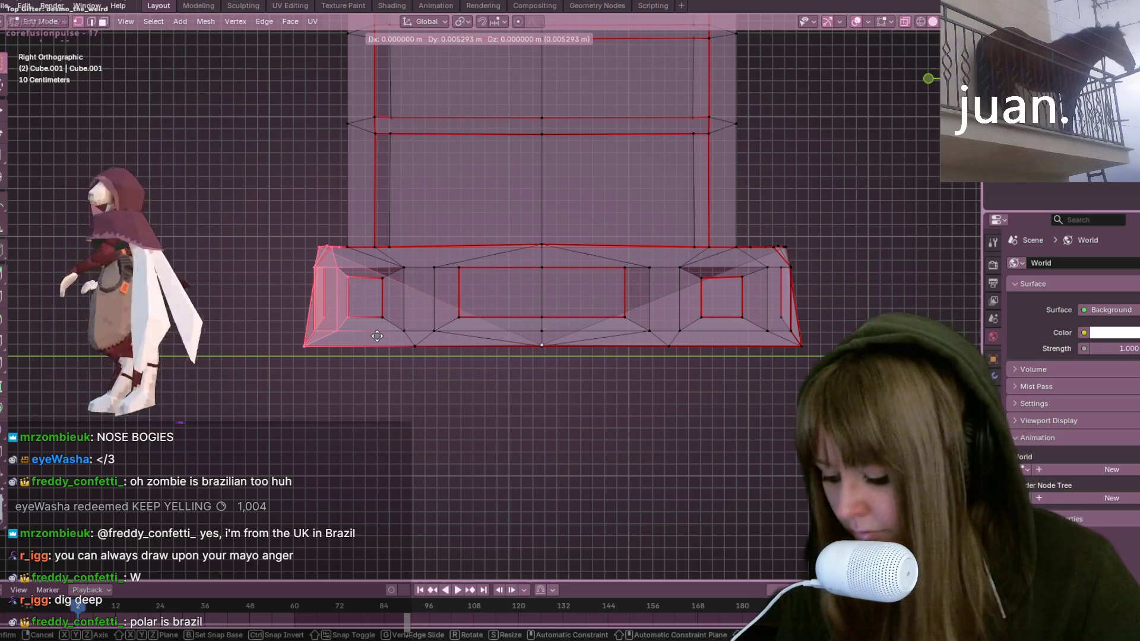
key(y)
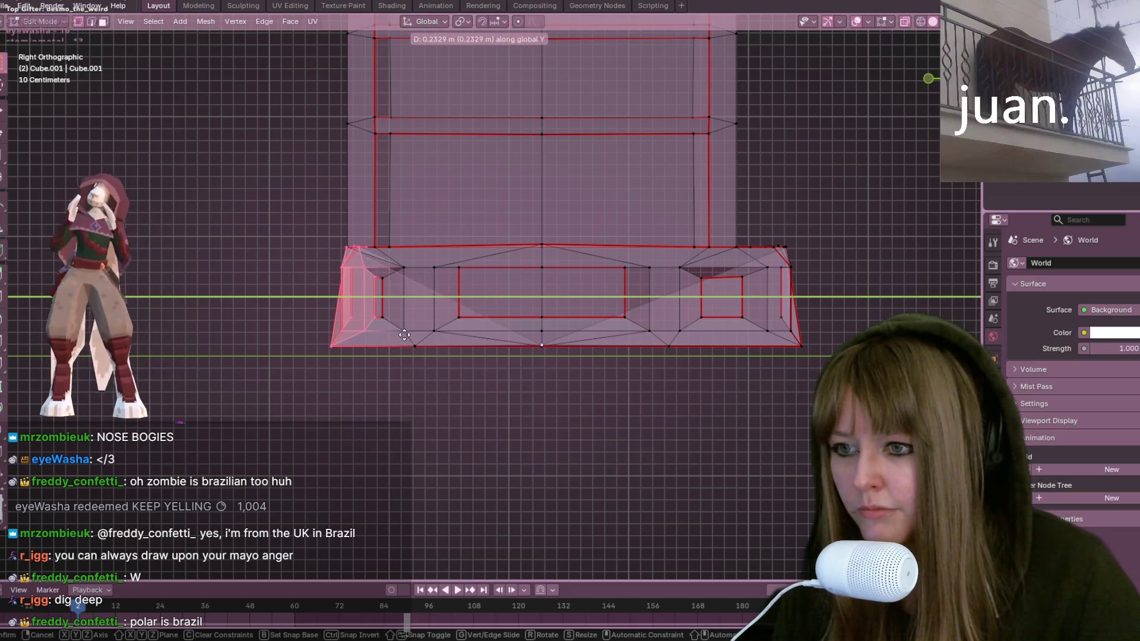
click(404, 335)
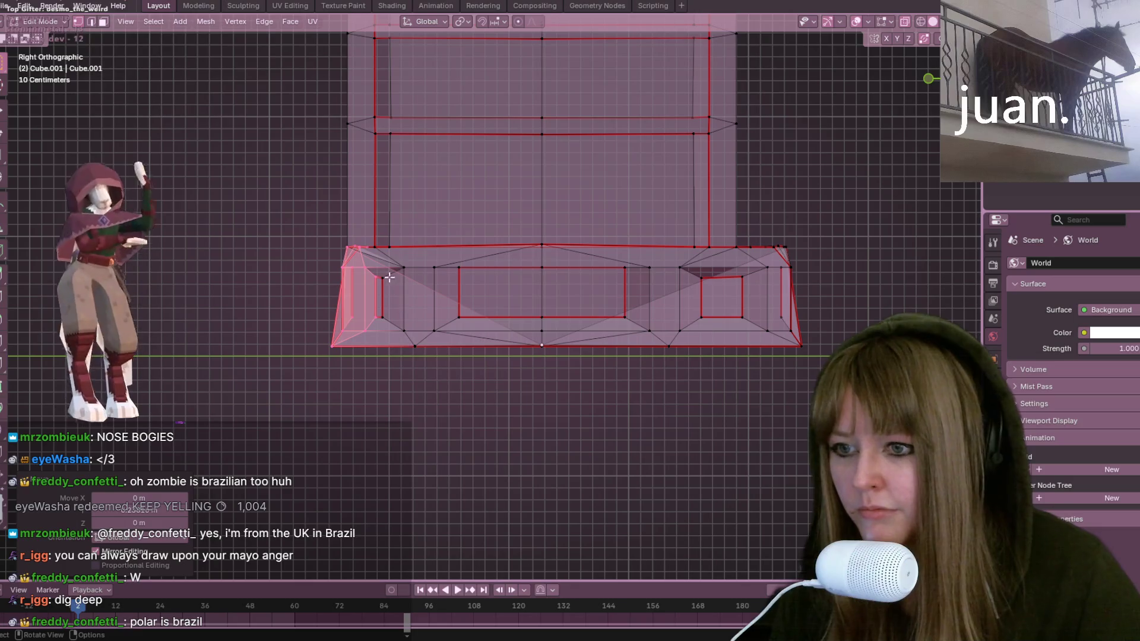
Step: Move another left-end base vertex along Y to narrow the small opening
click(385, 317)
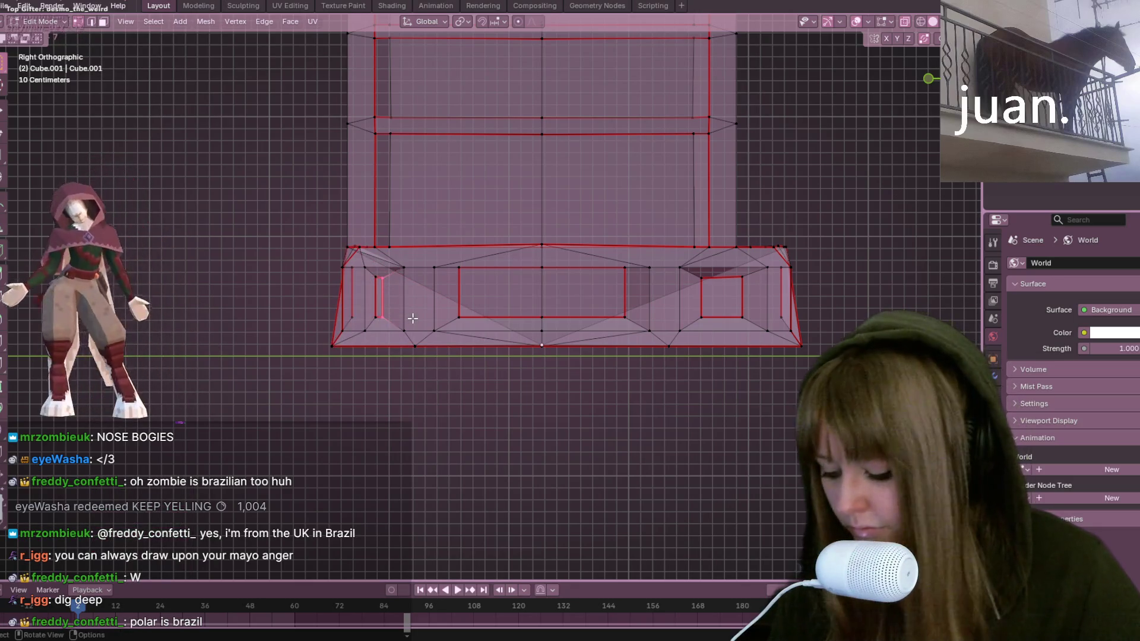
key(g)
key(y)
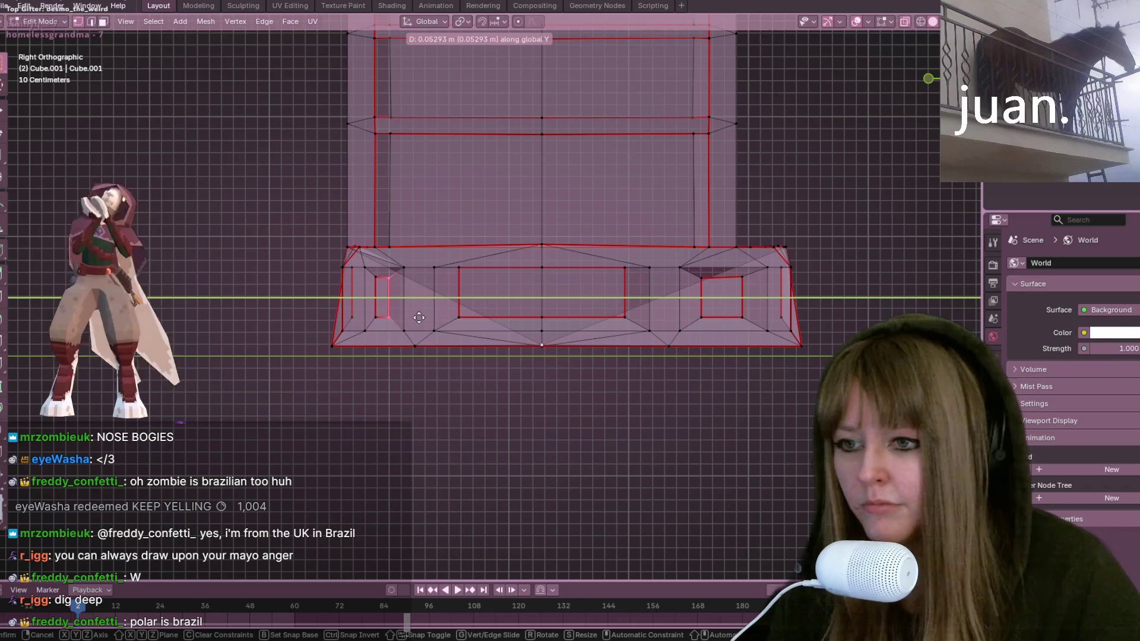
click(420, 316)
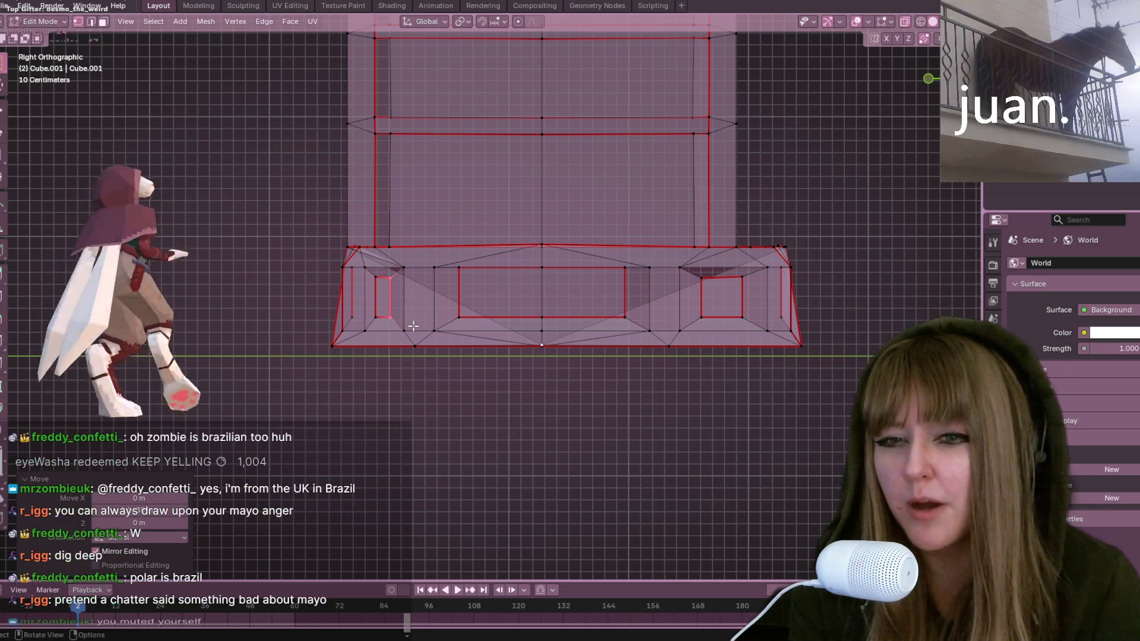
Step: Box-select the right half of Cube.001 and delete those vertices
scroll(434, 304, down, 4)
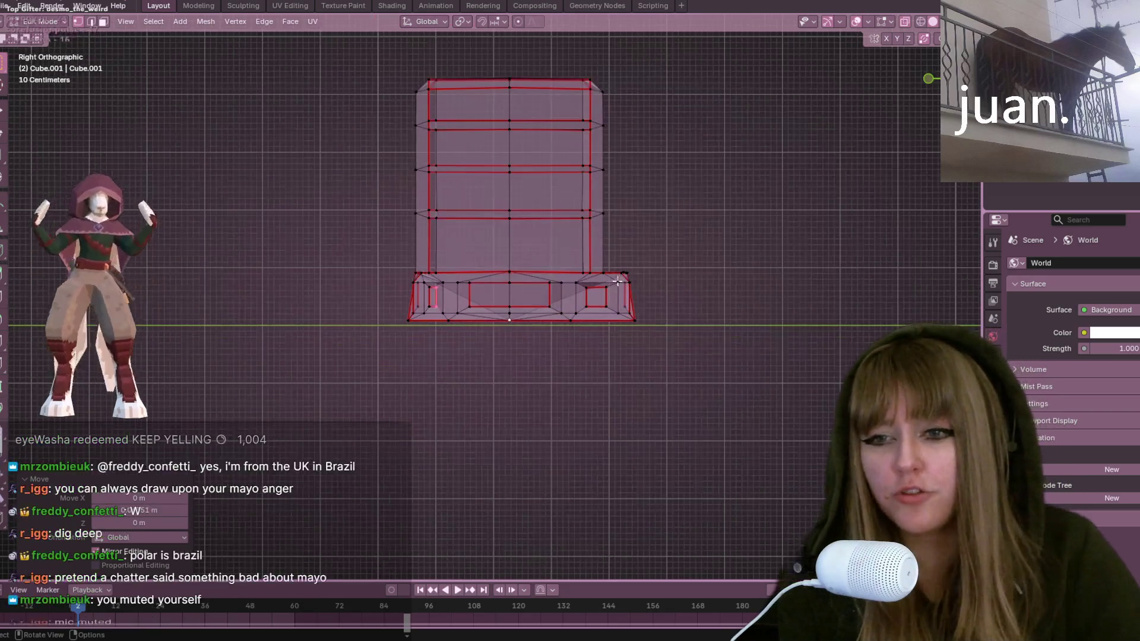
drag(561, 37, 736, 442)
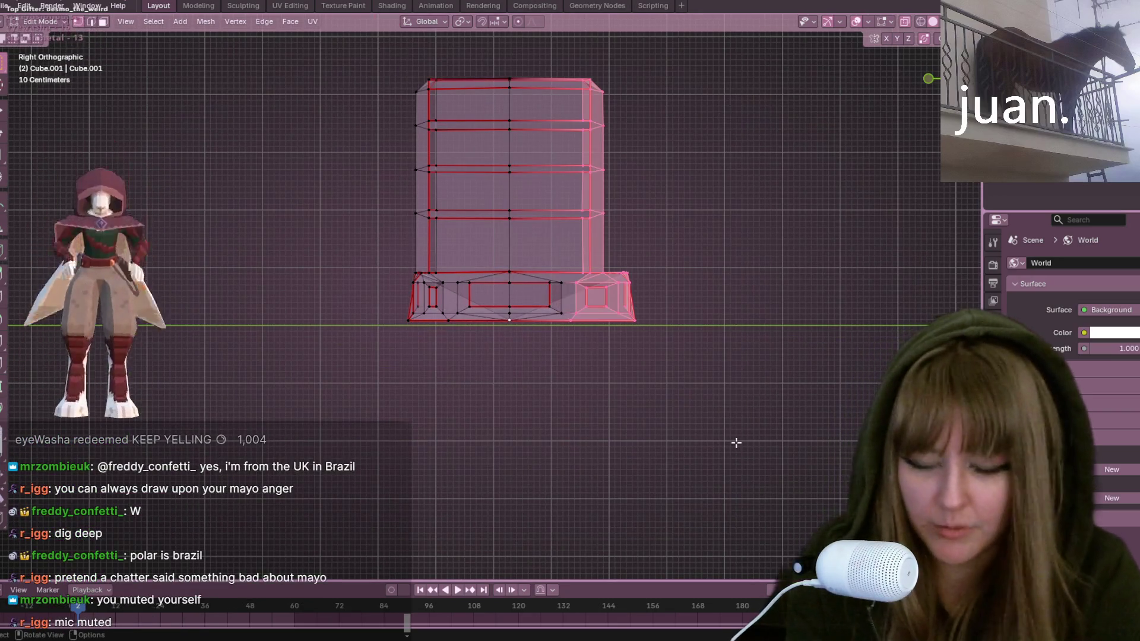
drag(526, 48, 682, 386)
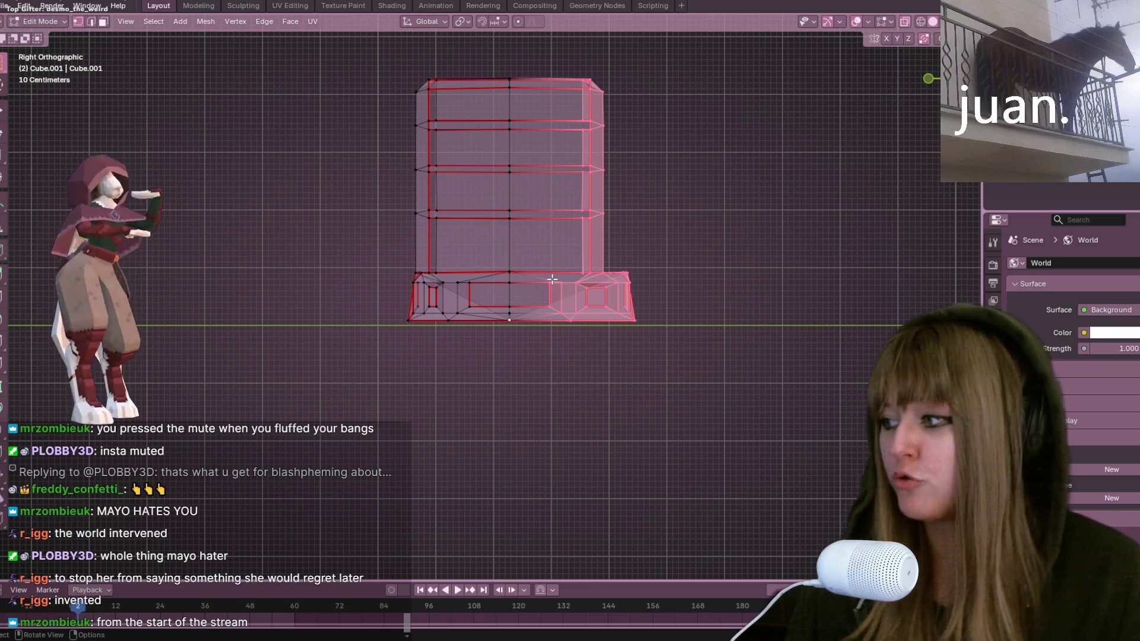
scroll(656, 337, up, 2)
shift+middle_drag(656, 338, 624, 449)
key(x)
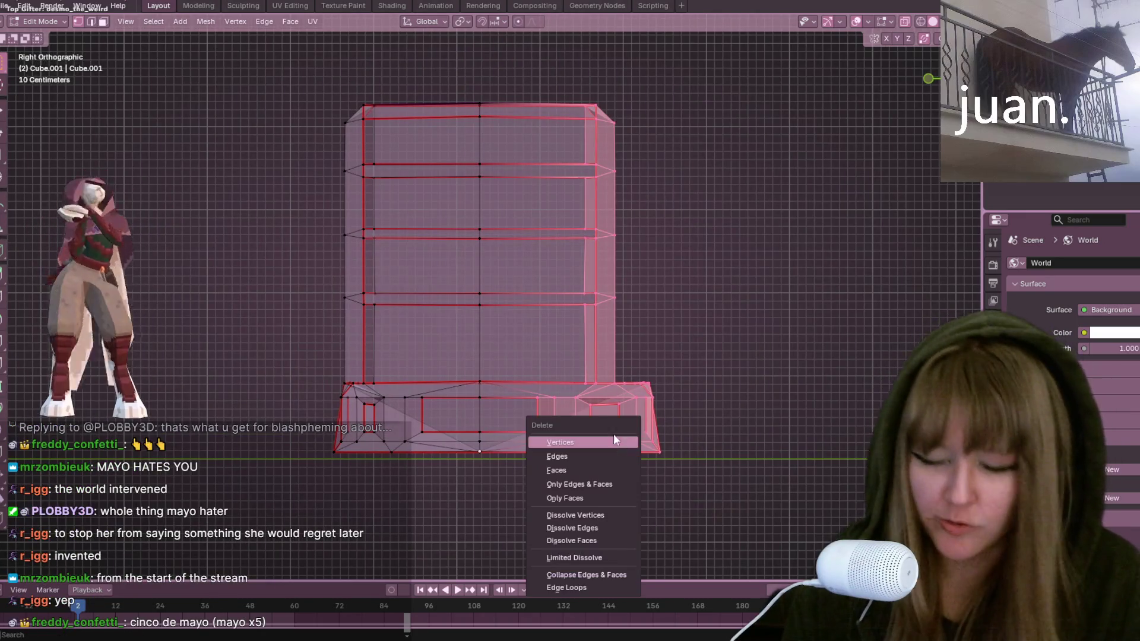
click(605, 442)
scroll(808, 349, down, 2)
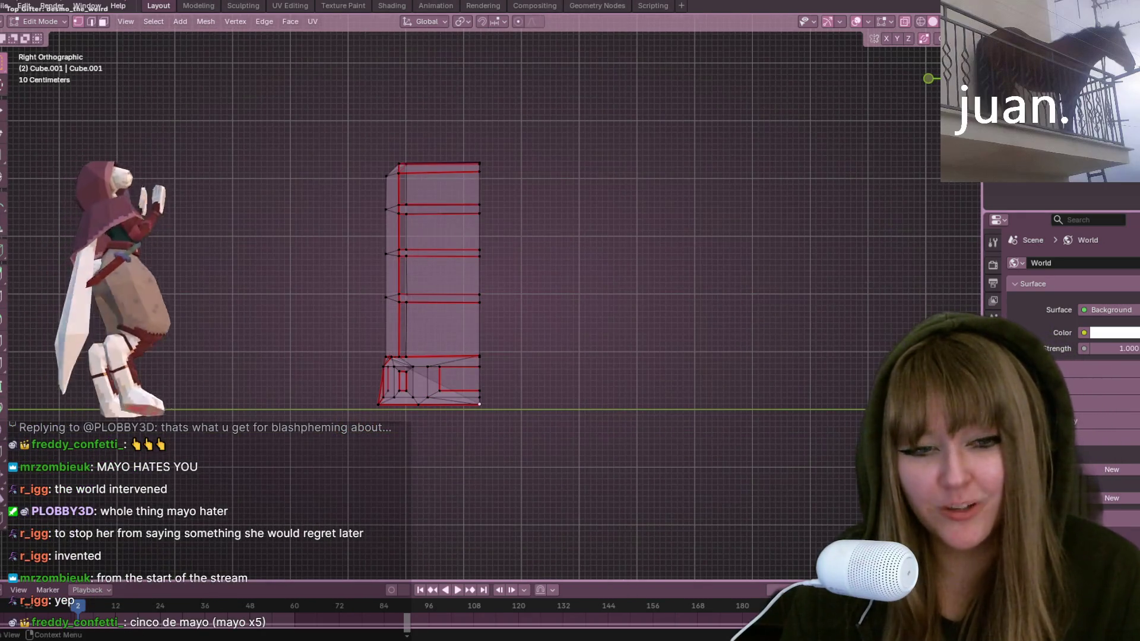
click(993, 389)
Step: Add a Mirror modifier with X unticked and Y ticked
click(1045, 263)
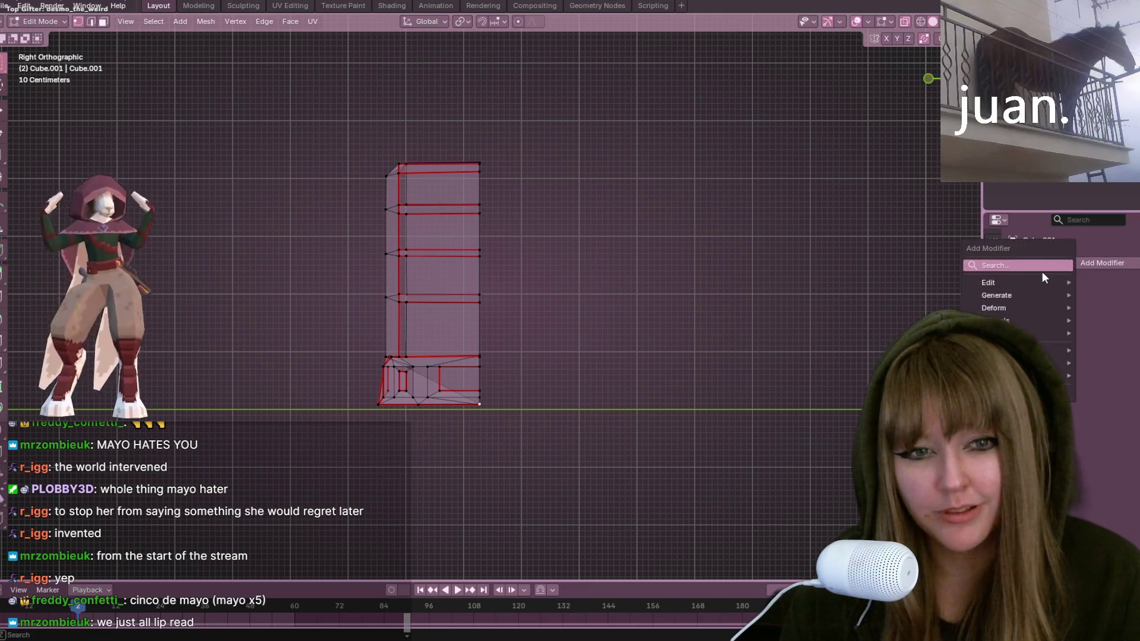
click(1024, 265)
click(984, 302)
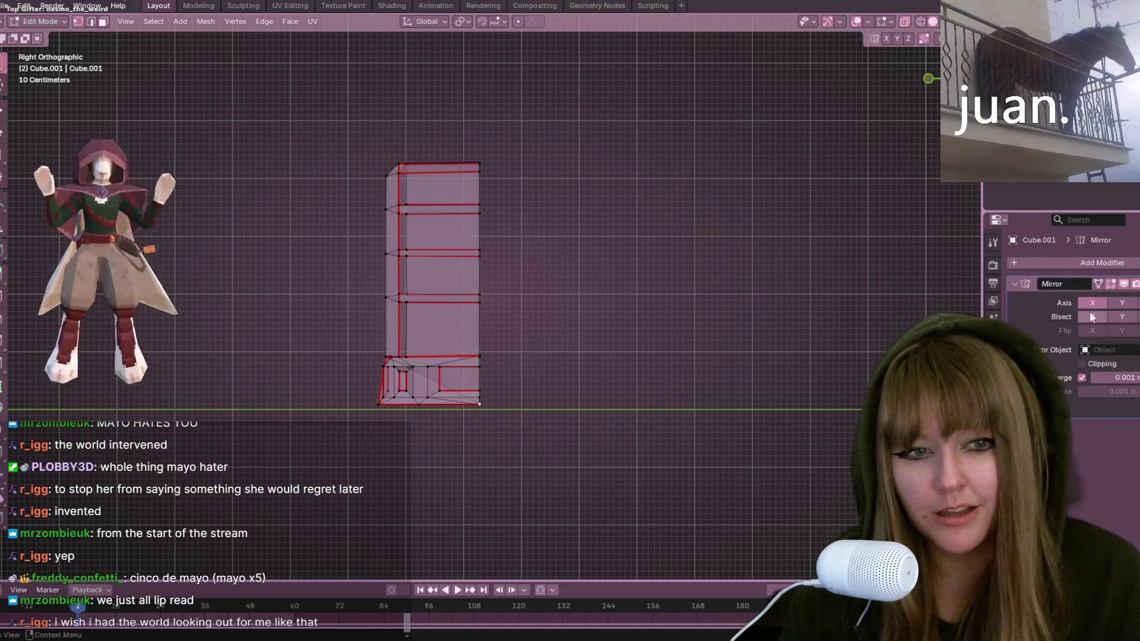
click(1121, 302)
click(1092, 303)
scroll(663, 316, up, 1)
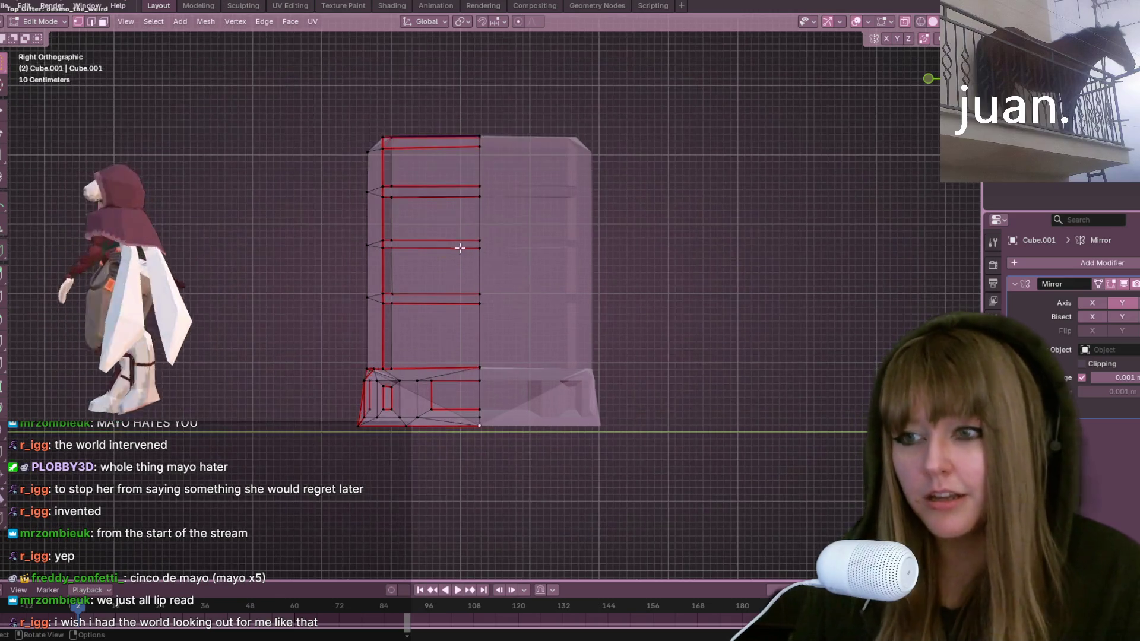
scroll(401, 176, up, 1)
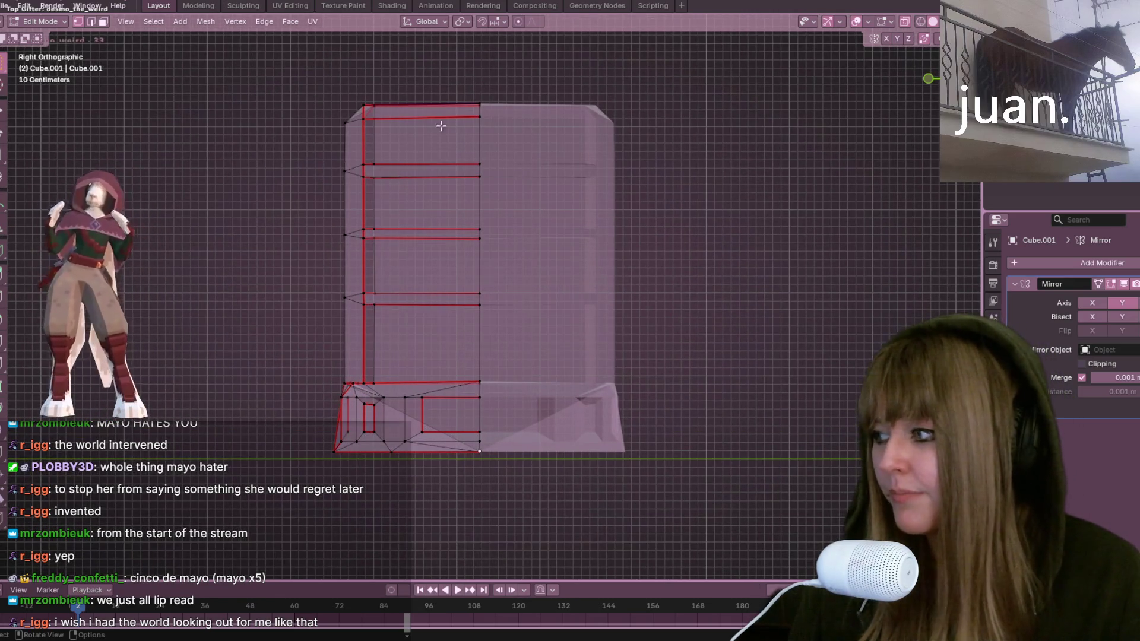
Step: Turn X-ray off and begin moving the selected top vertices along Z
key(alt+z)
mouse_move(401, 175)
middle_down()
mouse_move(471, 158)
mouse_move(304, 177)
mouse_move(333, 151)
mouse_move(385, 177)
middle_up()
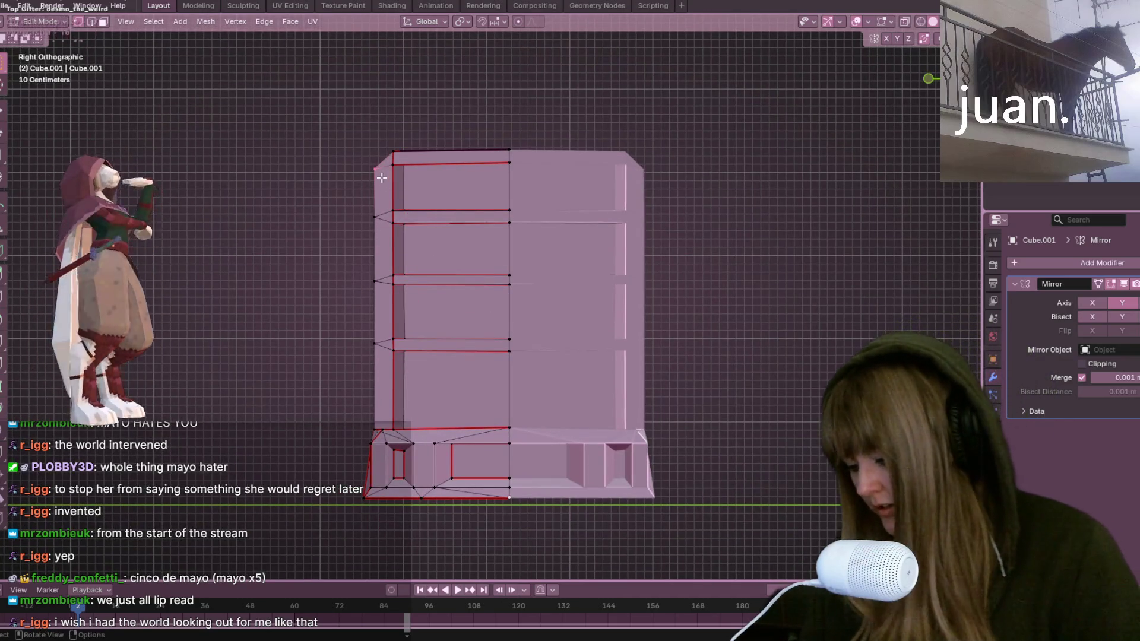
key(g)
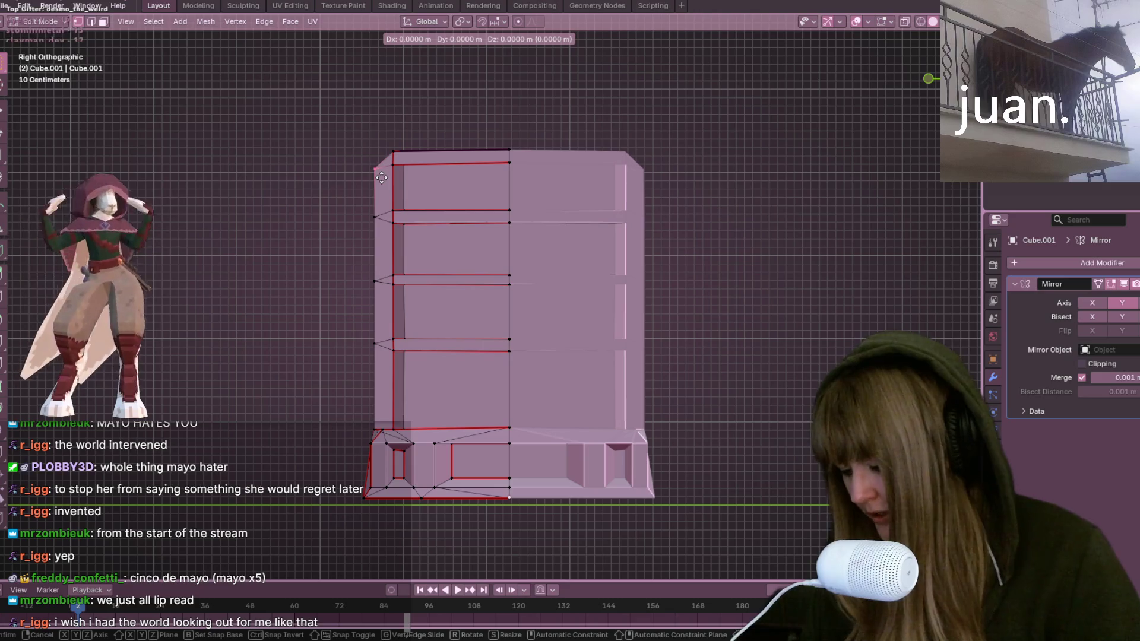
key(z)
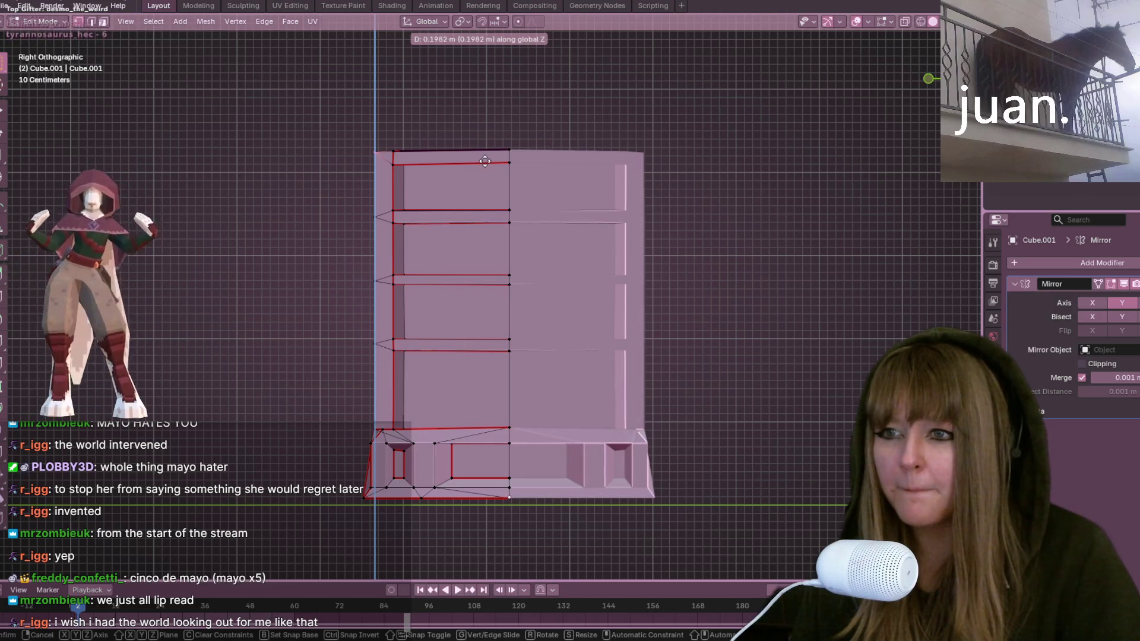
Step: Confirm raising the bookshelf top by about 0.198 m
click(485, 161)
scroll(402, 329, down, 1)
scroll(401, 329, up, 3)
mouse_move(402, 329)
middle_down()
mouse_move(488, 384)
mouse_move(596, 384)
mouse_move(631, 402)
middle_up()
scroll(318, 256, up, 2)
mouse_move(317, 257)
middle_down()
mouse_move(447, 254)
mouse_move(443, 214)
mouse_move(491, 257)
mouse_move(446, 310)
mouse_move(454, 288)
middle_up()
Step: Hide the selected geometry and slide a vertex on the remaining side column
key(h)
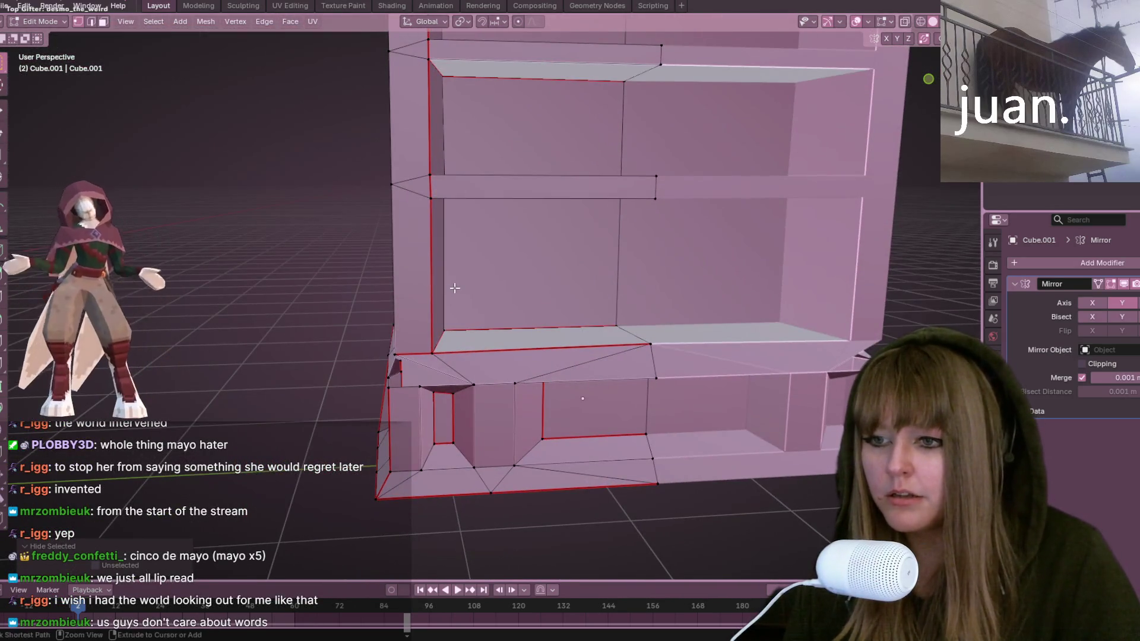
key(shift+v)
click(476, 314)
mouse_move(475, 314)
middle_down()
mouse_move(695, 397)
mouse_move(758, 364)
mouse_move(709, 382)
mouse_move(925, 103)
middle_up()
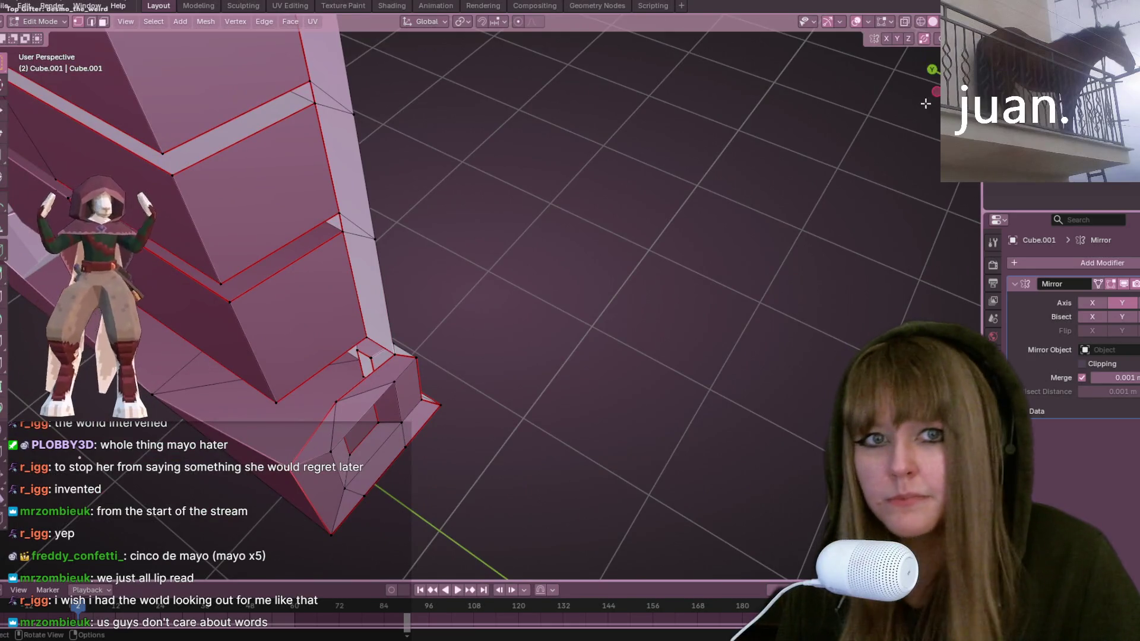
key(KP_1)
scroll(558, 173, down, 5)
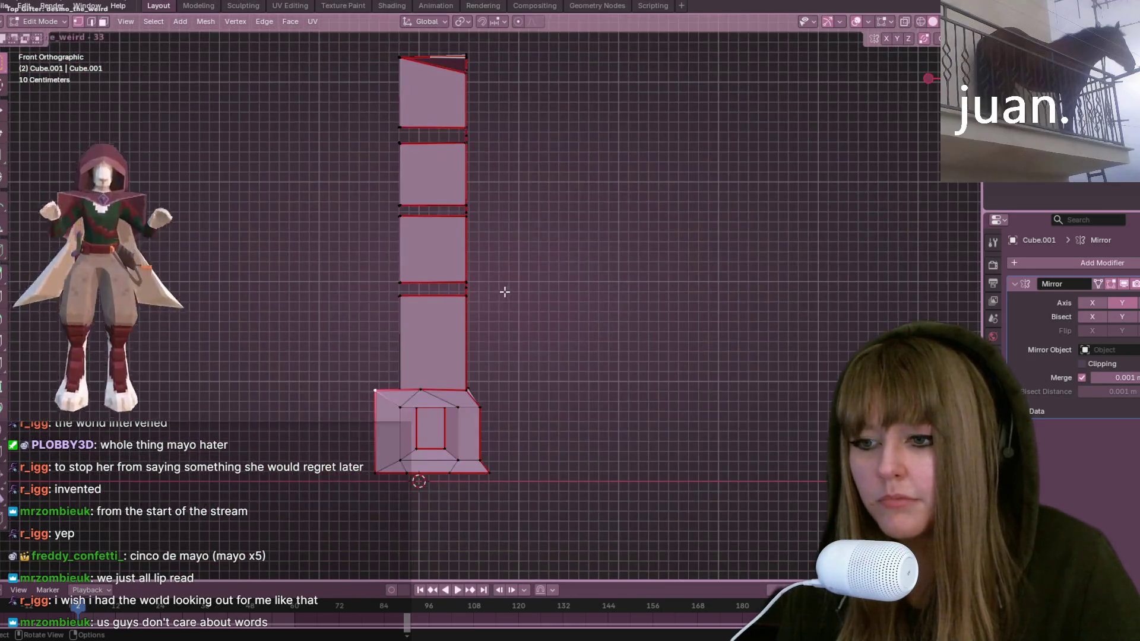
shift+middle_drag(504, 292, 521, 329)
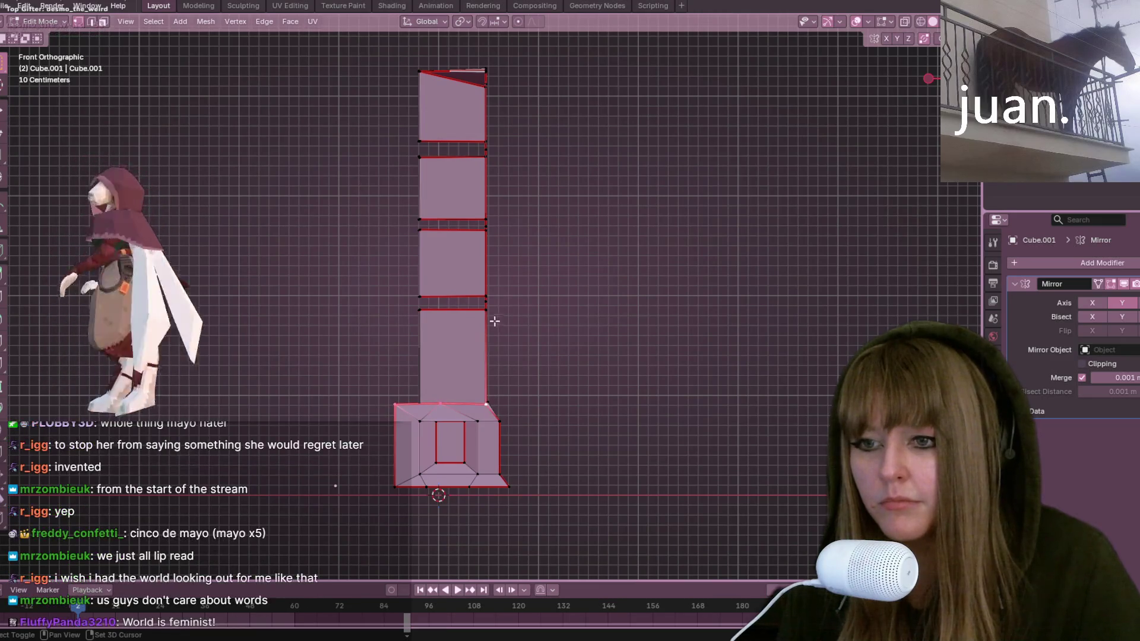
mouse_move(485, 311)
middle_down()
mouse_move(603, 285)
mouse_move(580, 269)
middle_up()
middle_drag(603, 223, 529, 262)
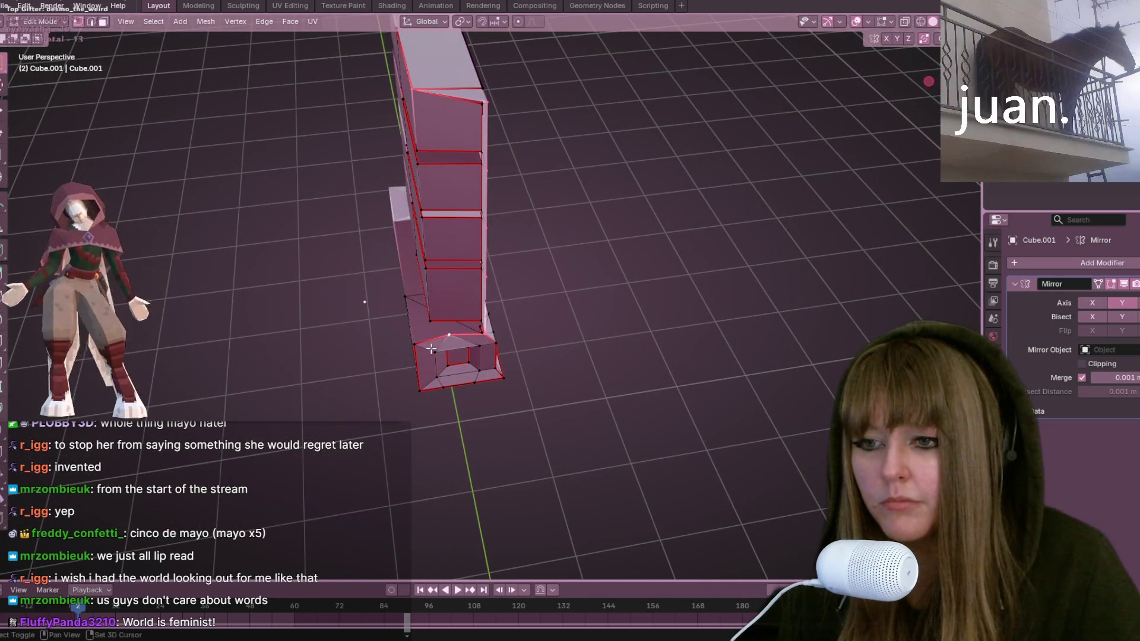
mouse_move(496, 249)
middle_down()
mouse_move(541, 349)
mouse_move(570, 313)
mouse_move(461, 171)
middle_up()
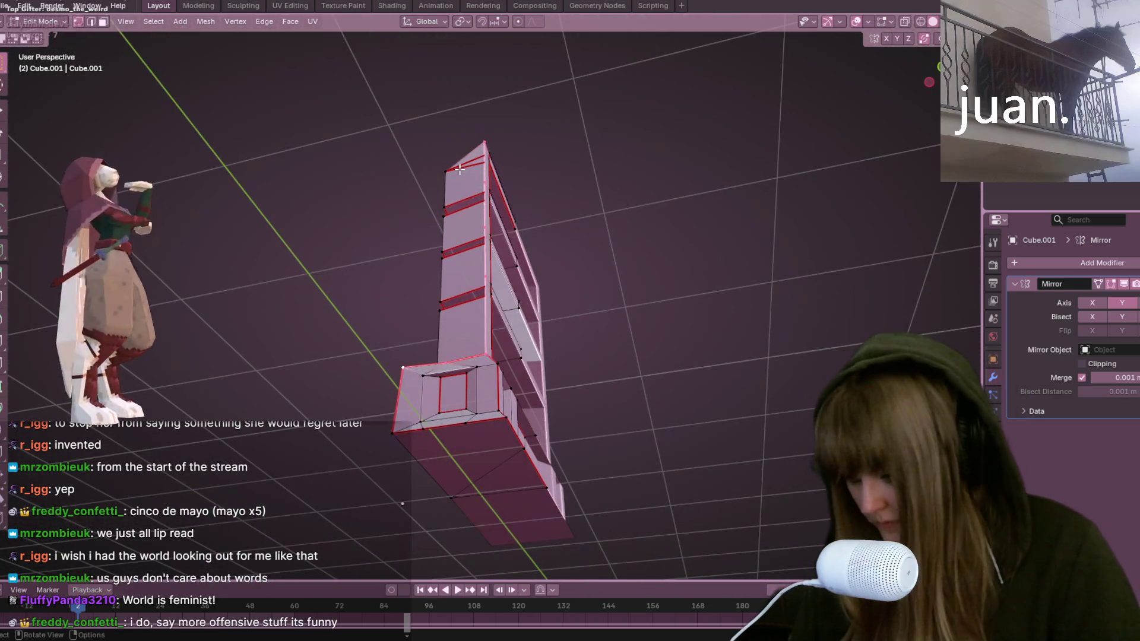
key(KP_5)
key(KP_1)
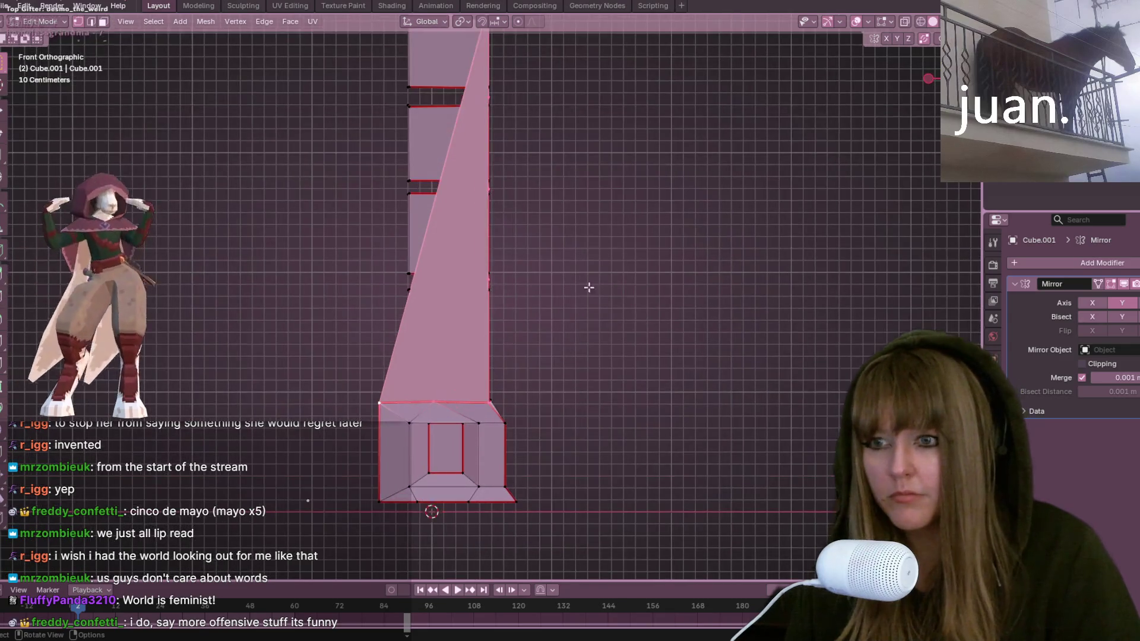
Step: Loop-cut the side column and move the selected vertices to X −0.40752 m, Z 1.6566 m
click(432, 202)
mouse_move(432, 203)
shift+middle_down()
mouse_move(611, 247)
mouse_move(637, 325)
shift+middle_up()
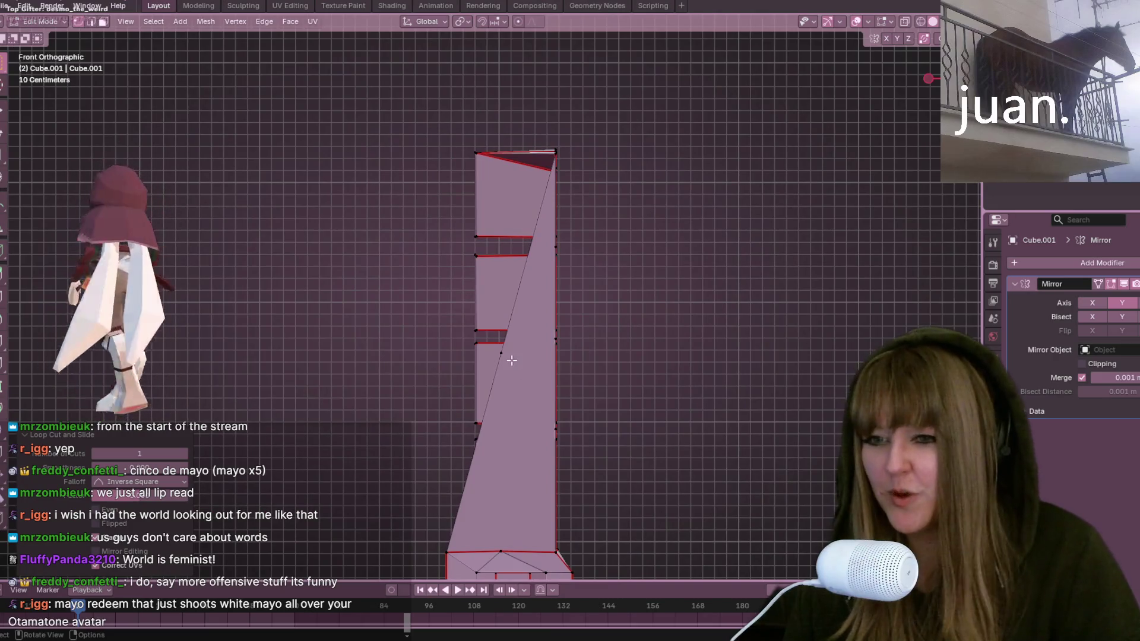
key(g)
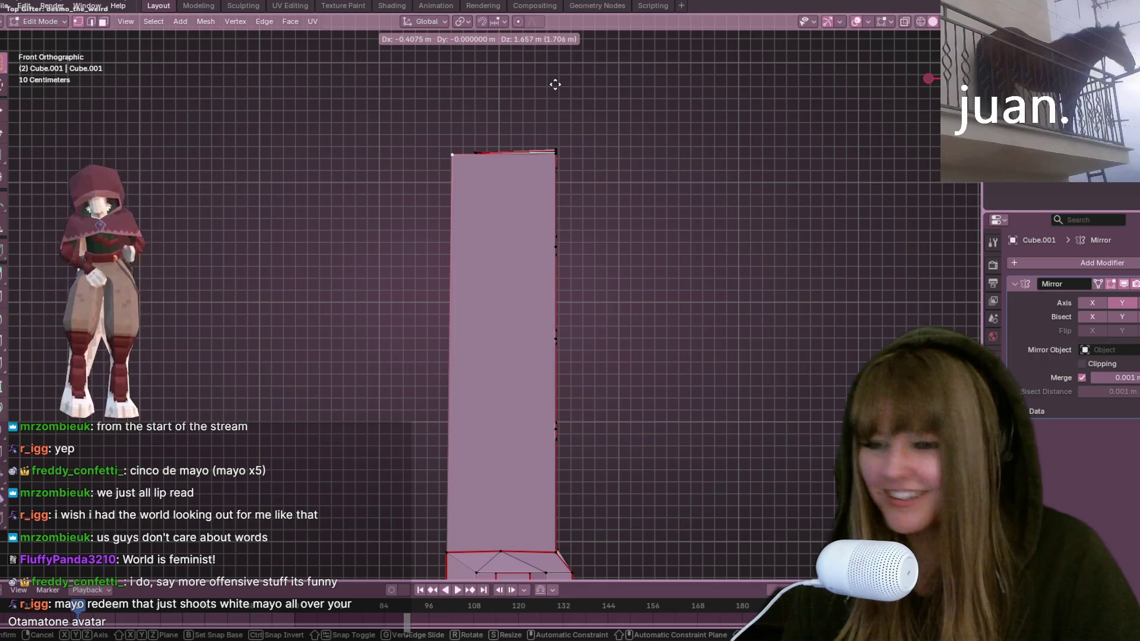
click(555, 84)
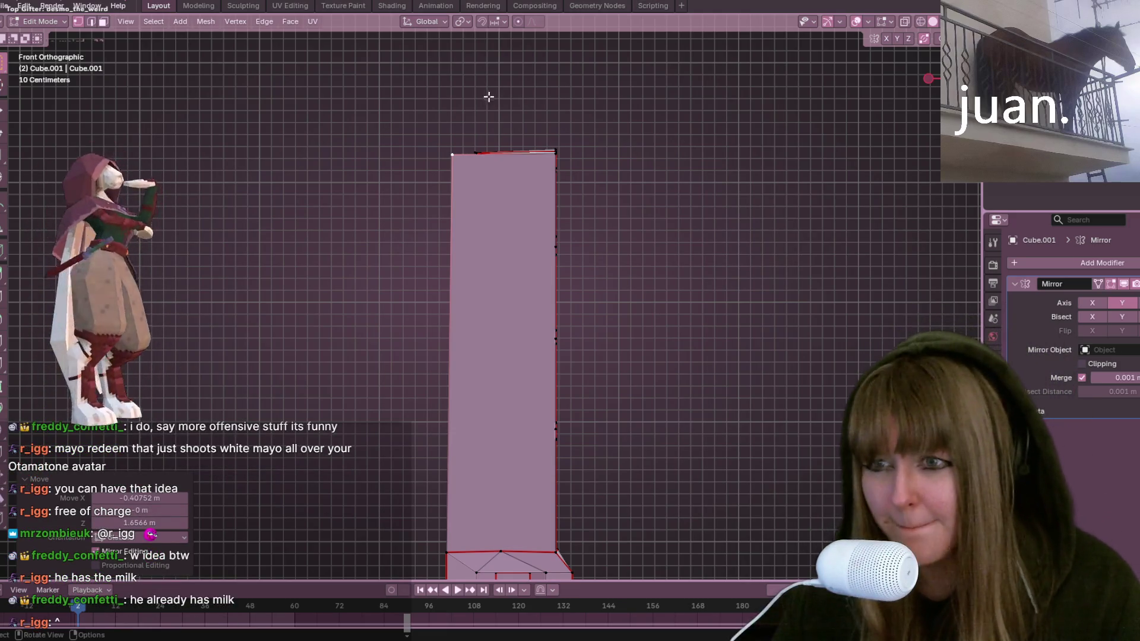
Step: Move the column's top vertices, raise them along Z, then undo that raise
scroll(534, 172, down, 1)
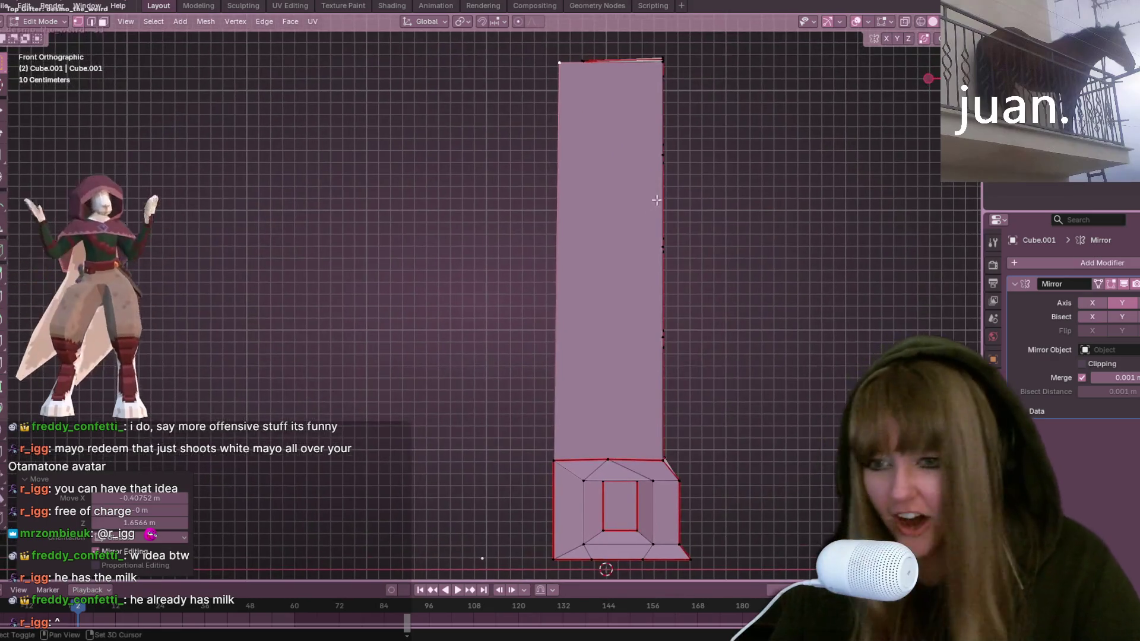
scroll(601, 227, up, 1)
key(g)
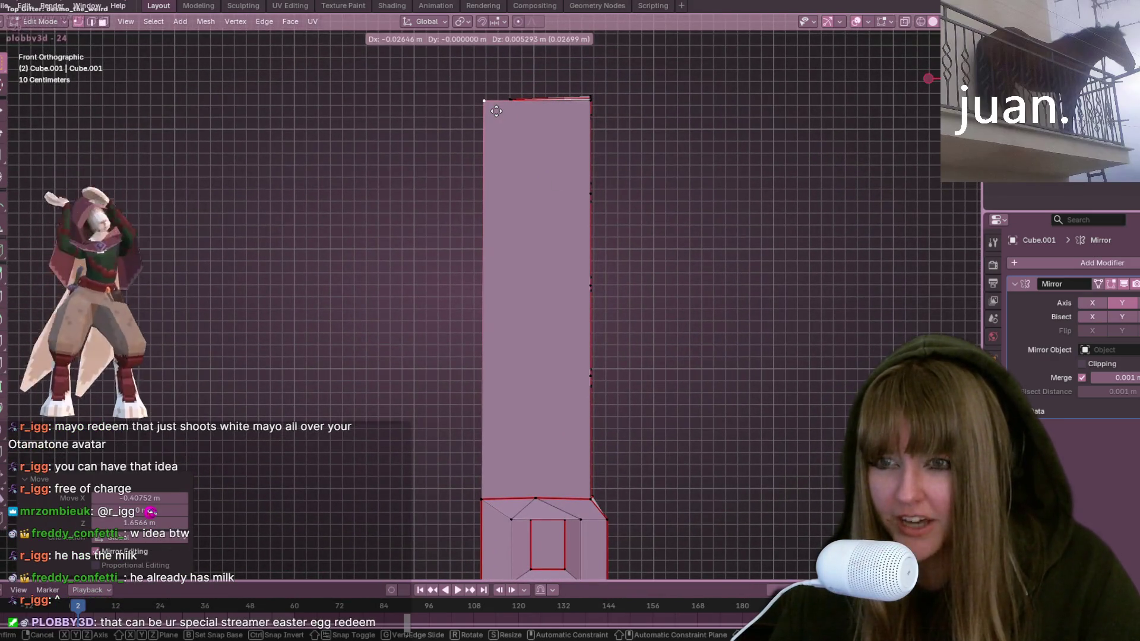
click(496, 111)
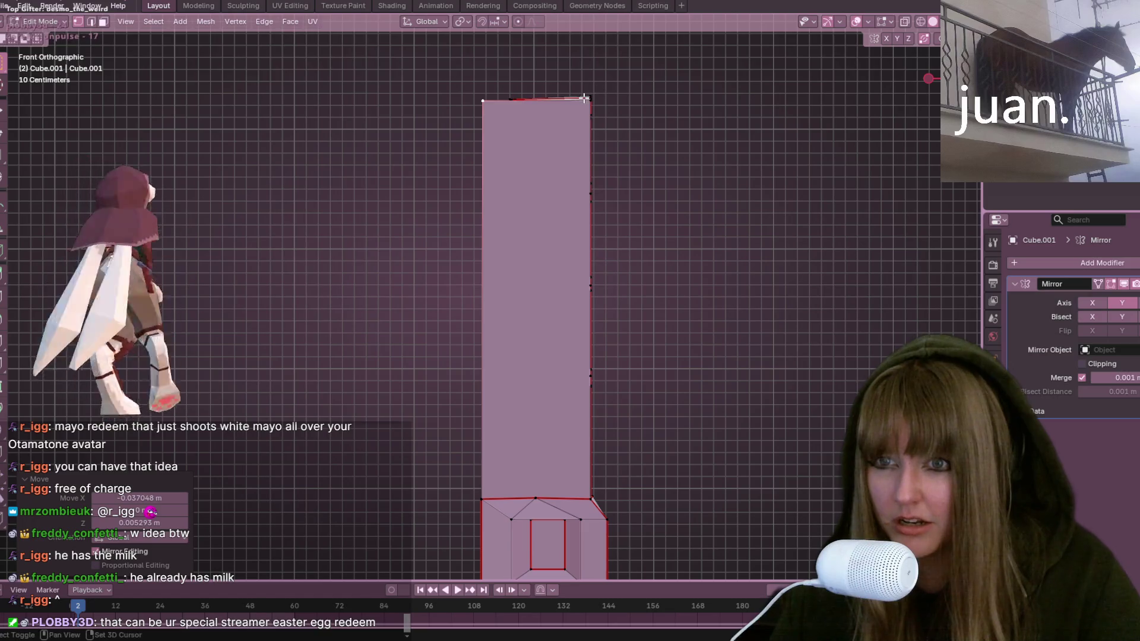
key(g)
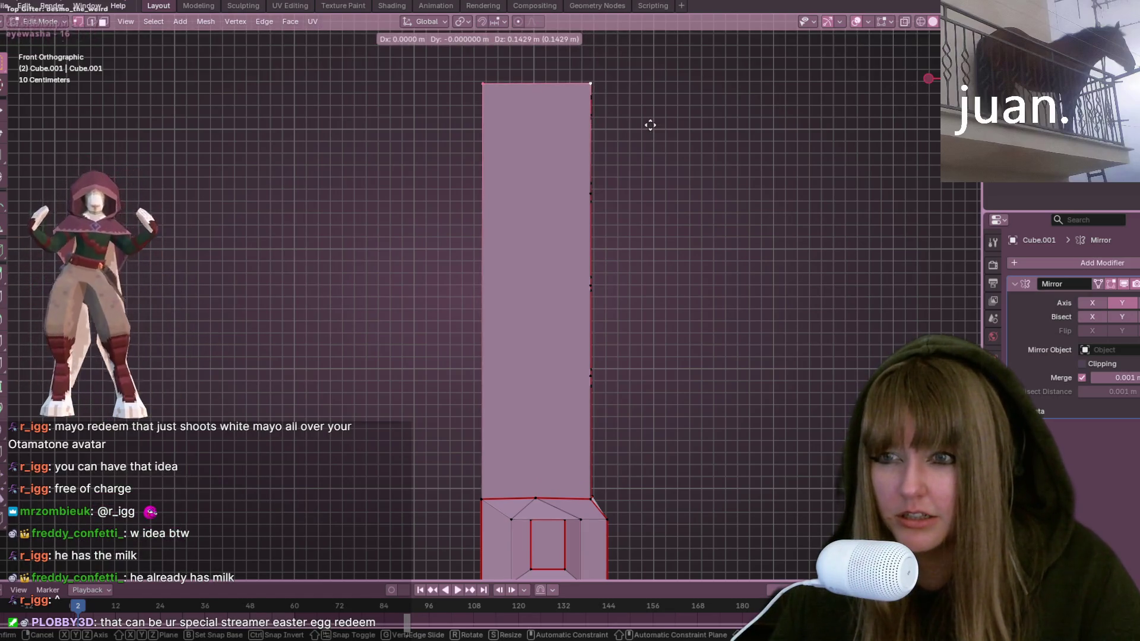
key(x)
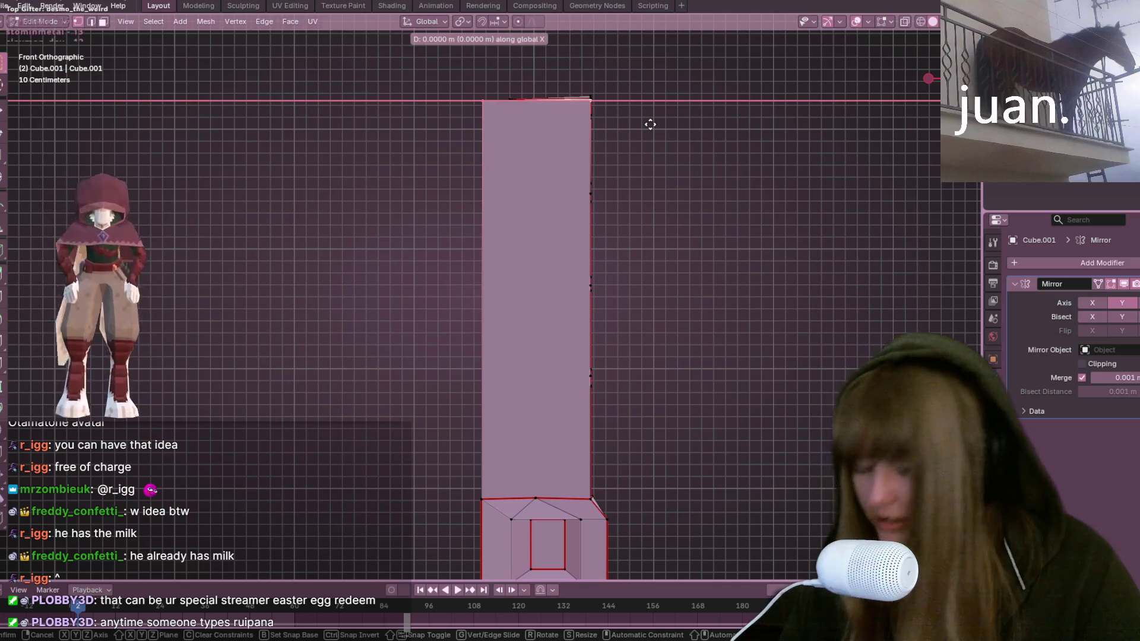
key(z)
click(651, 126)
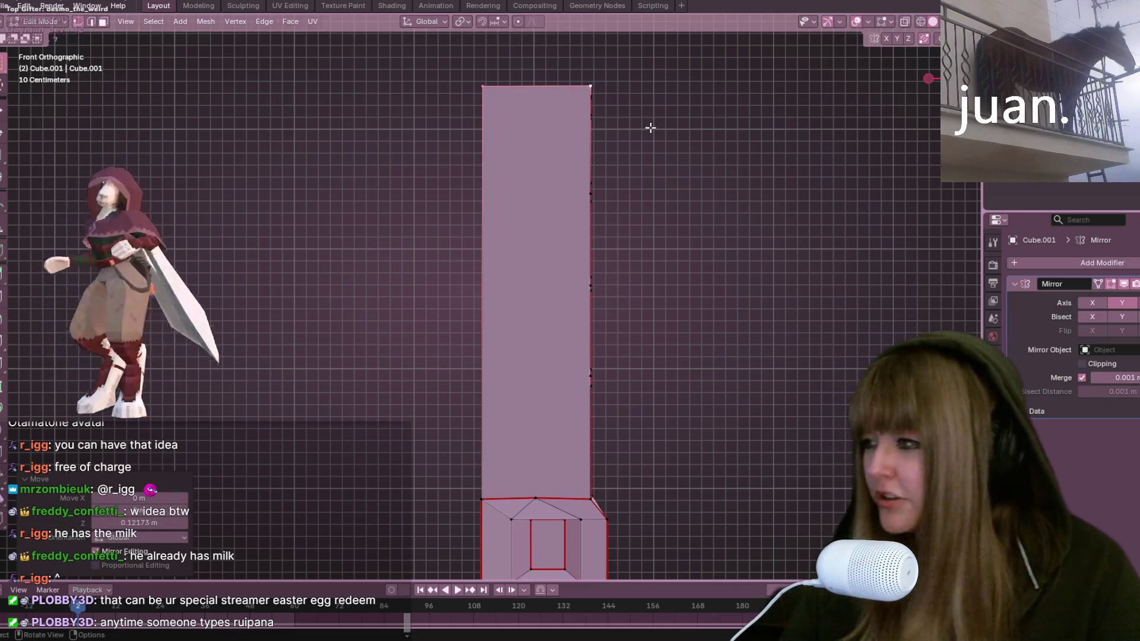
key(ctrl+z)
mouse_move(729, 125)
middle_down()
mouse_move(771, 223)
mouse_move(642, 178)
middle_up()
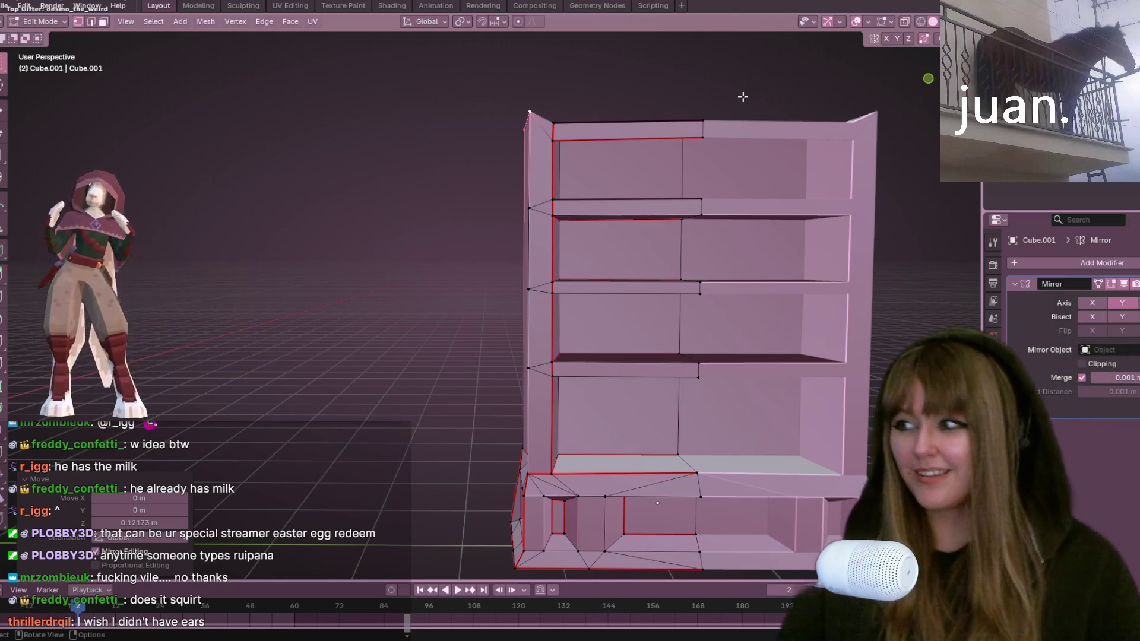
Step: In Right view, box-select the shelf's top edge and shift it along X
key(ctrl+KP_3)
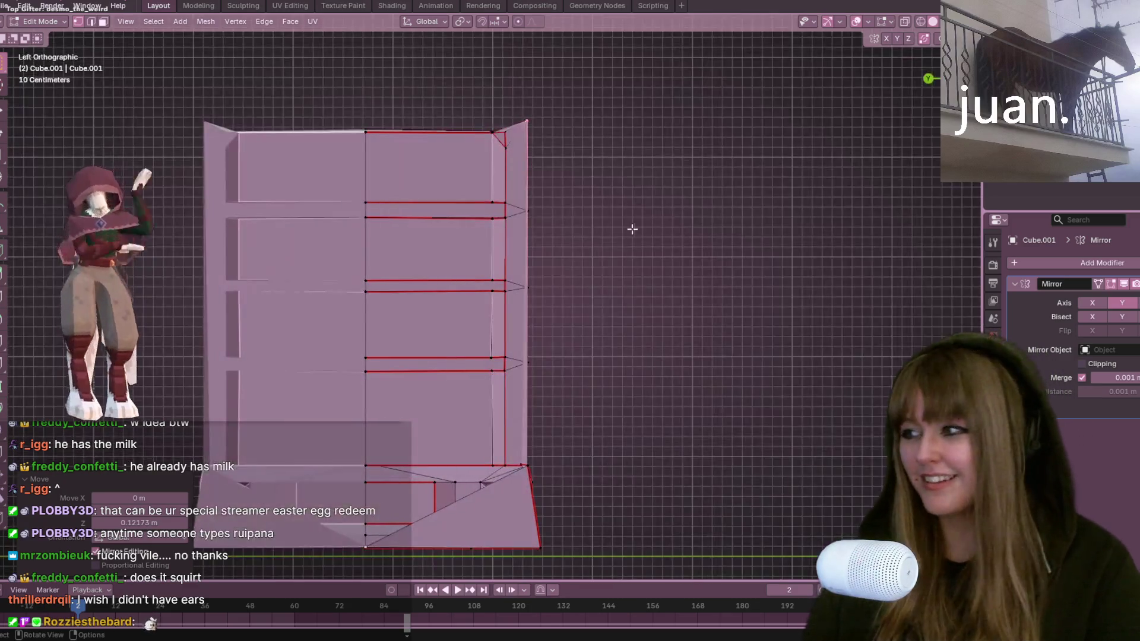
key(KP_3)
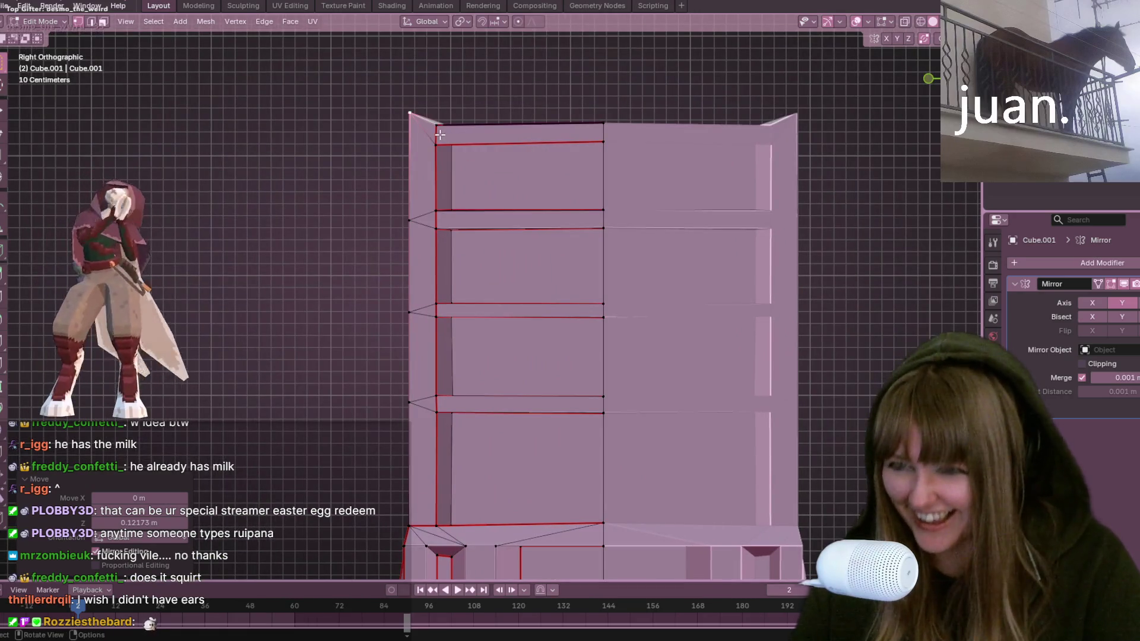
drag(428, 100, 498, 124)
drag(602, 135, 621, 132)
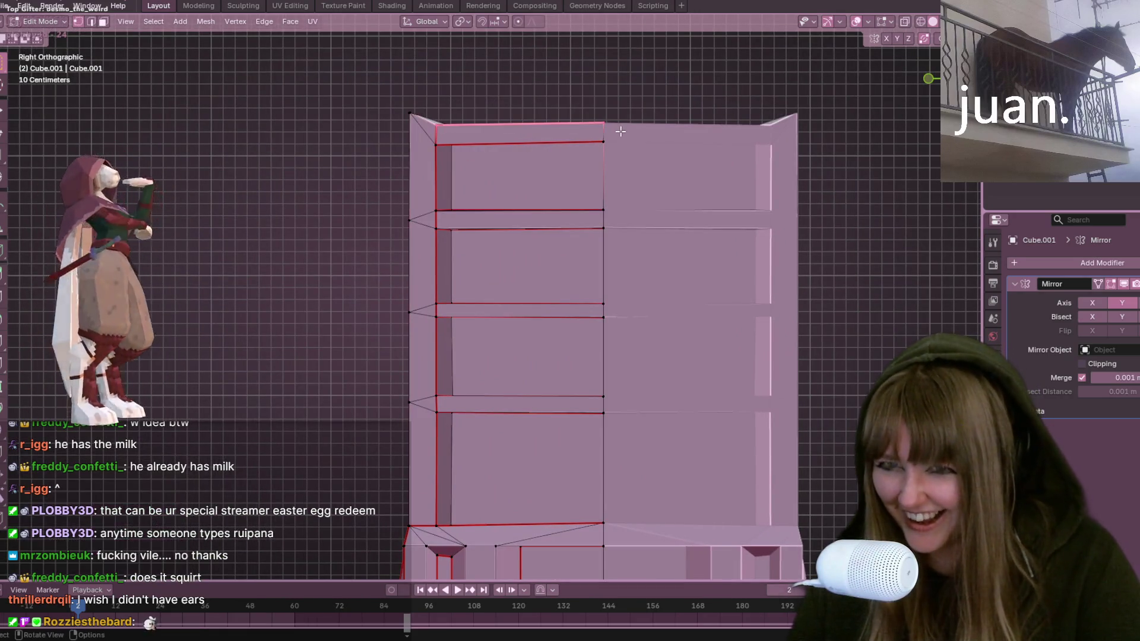
key(g)
key(x)
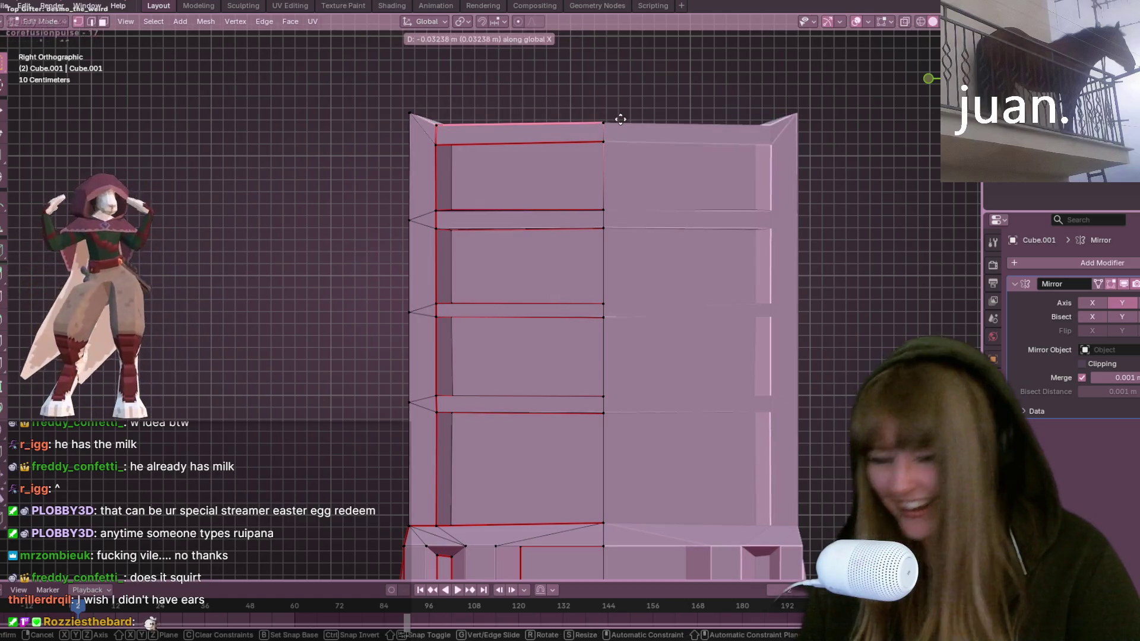
click(622, 100)
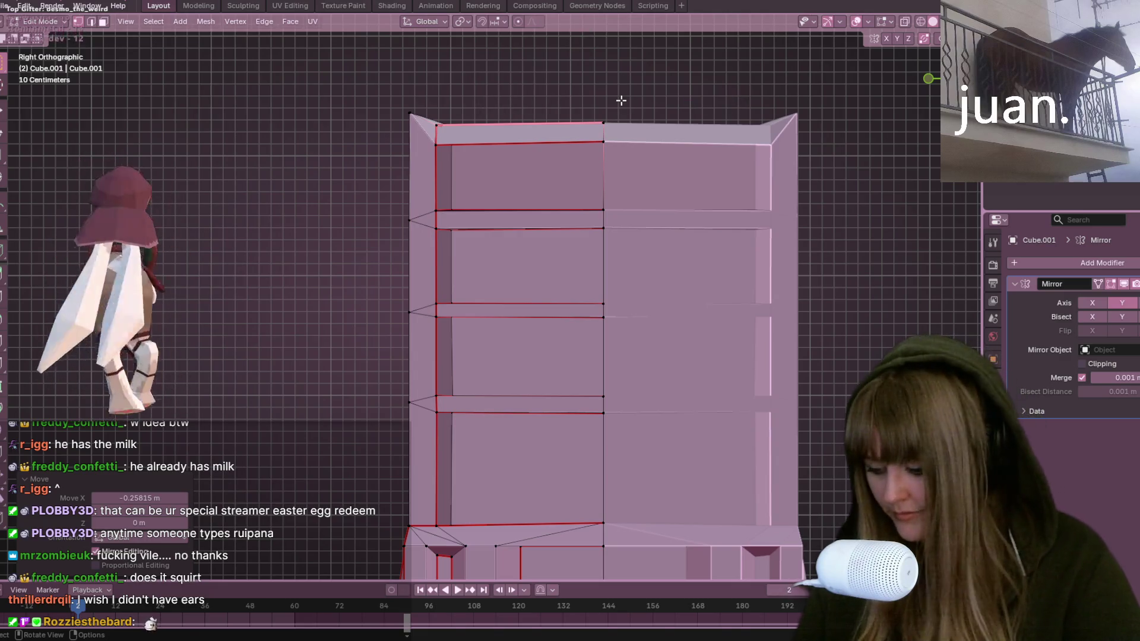
Step: Nudge the top edge slightly upward and inspect the reshaped top from angled views
key(g)
click(621, 92)
mouse_move(621, 92)
middle_down()
mouse_move(675, 197)
mouse_move(720, 188)
mouse_move(720, 173)
mouse_move(649, 102)
mouse_move(669, 38)
mouse_move(746, 203)
mouse_move(517, 213)
middle_up()
drag(517, 210, 519, 208)
middle_drag(518, 209, 551, 146)
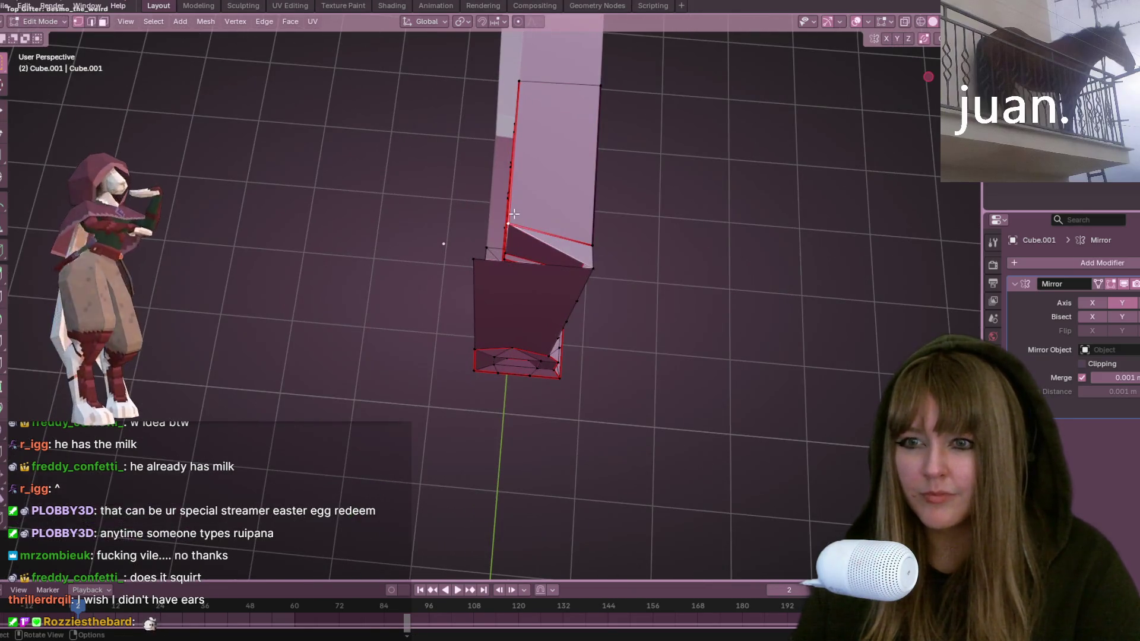
click(530, 84)
mouse_move(530, 84)
middle_down()
mouse_move(674, 300)
mouse_move(676, 223)
middle_up()
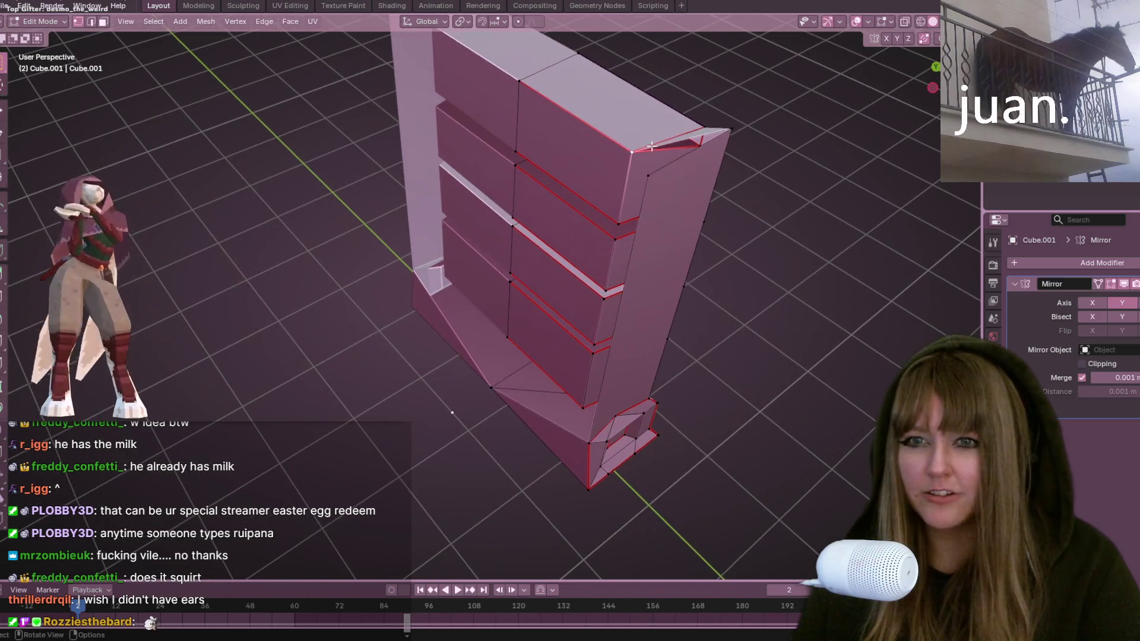
mouse_move(845, 129)
middle_down()
mouse_move(710, 87)
mouse_move(862, 188)
mouse_move(666, 177)
middle_up()
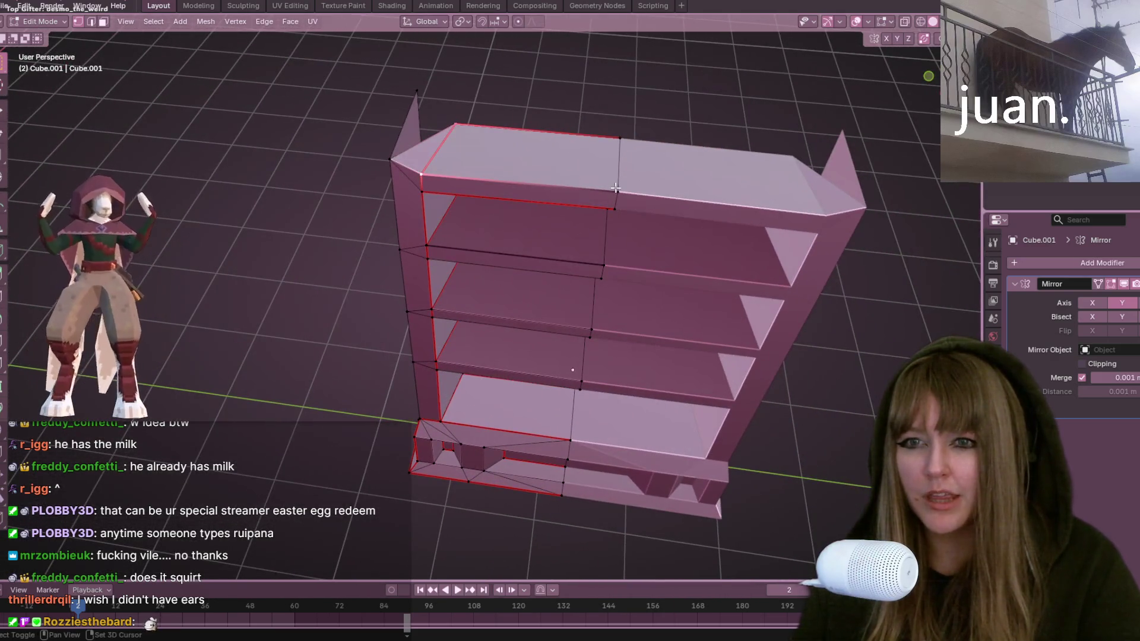
key(KP_3)
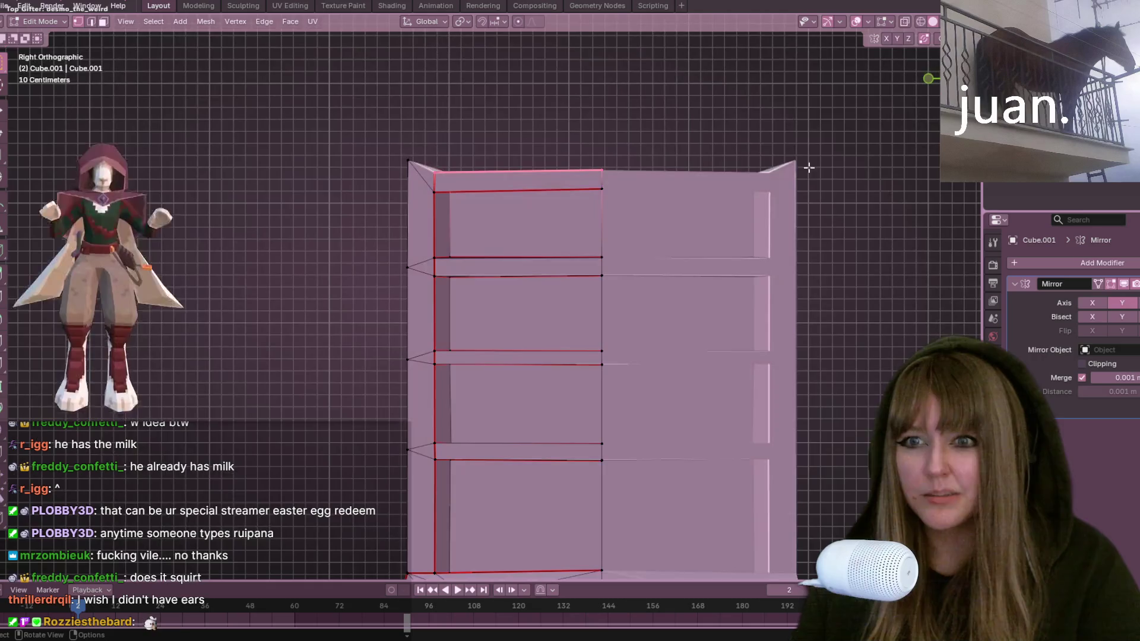
Step: Raise the bookshelf's top edge in two successive moves
key(g)
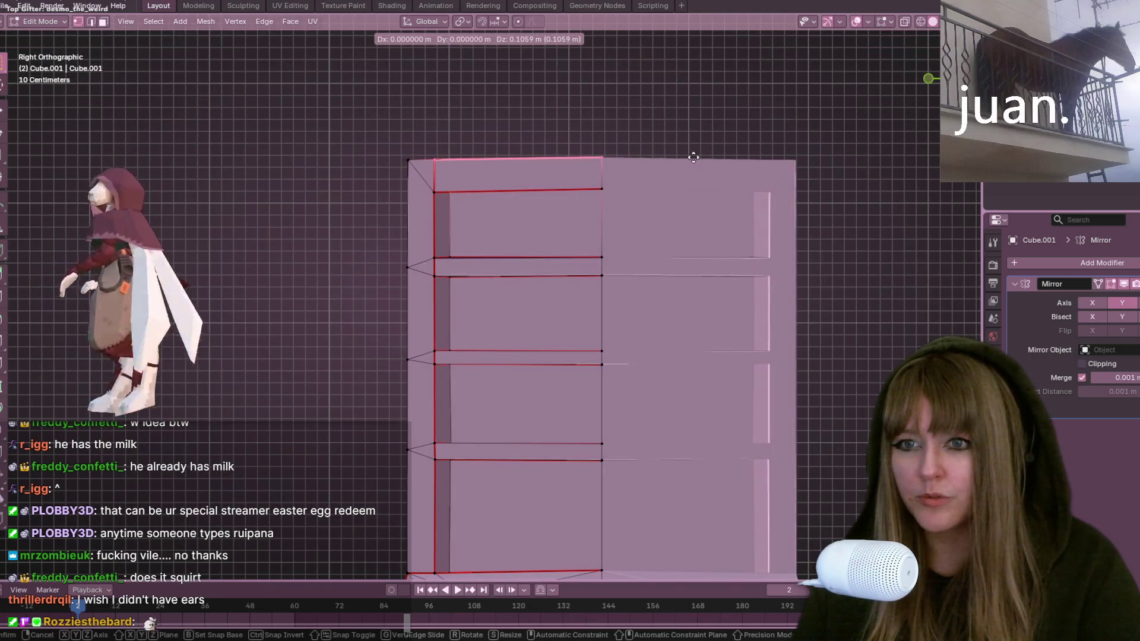
click(694, 157)
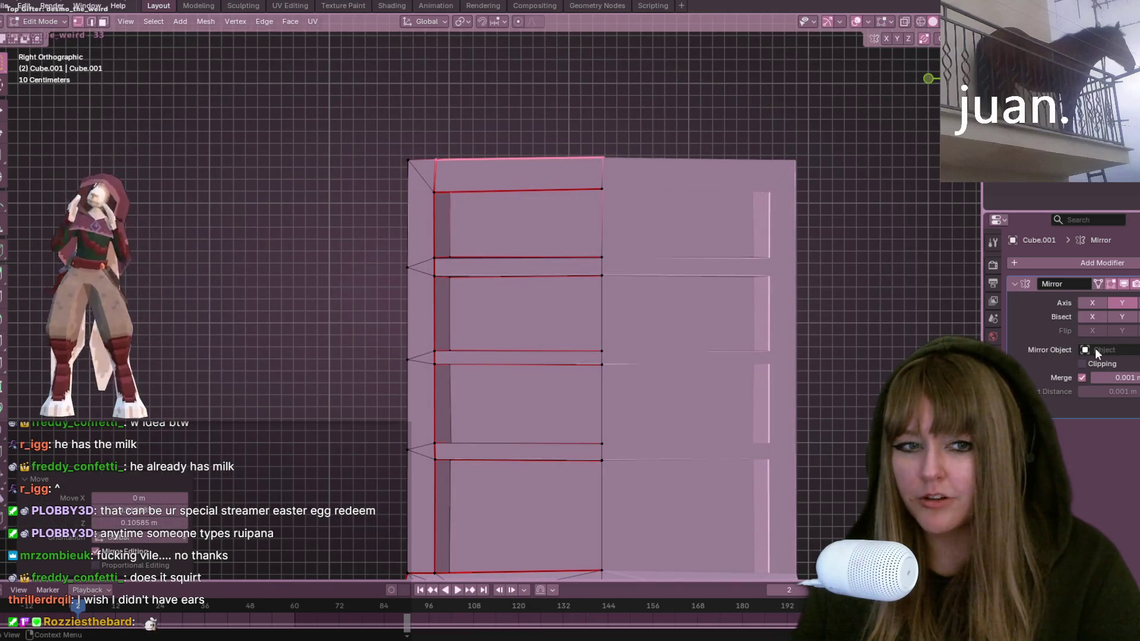
key(g)
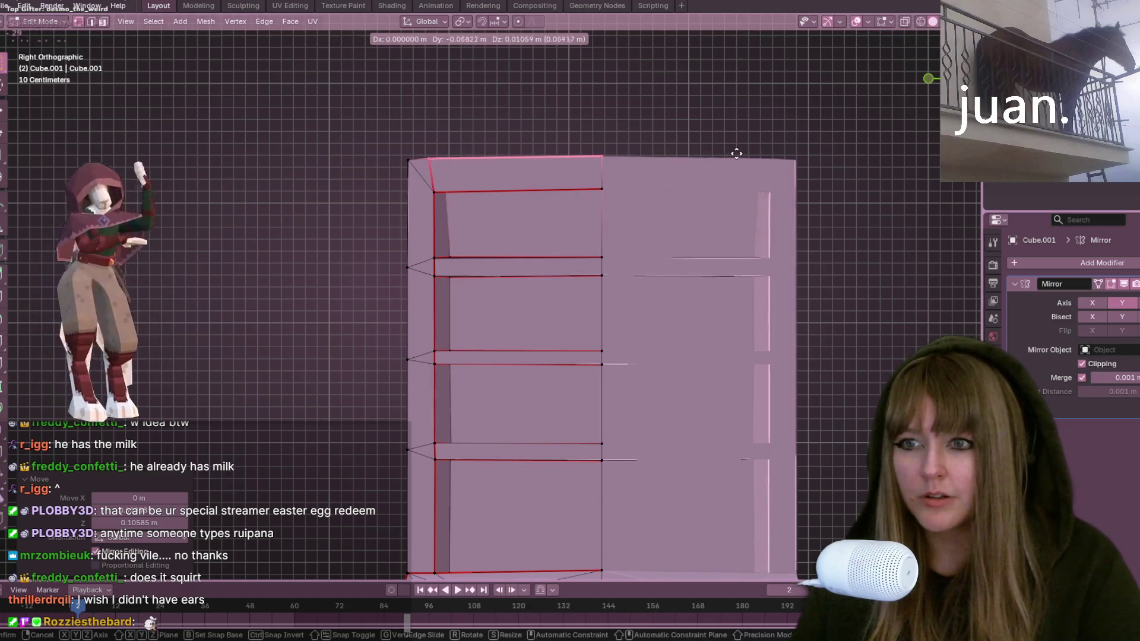
click(740, 154)
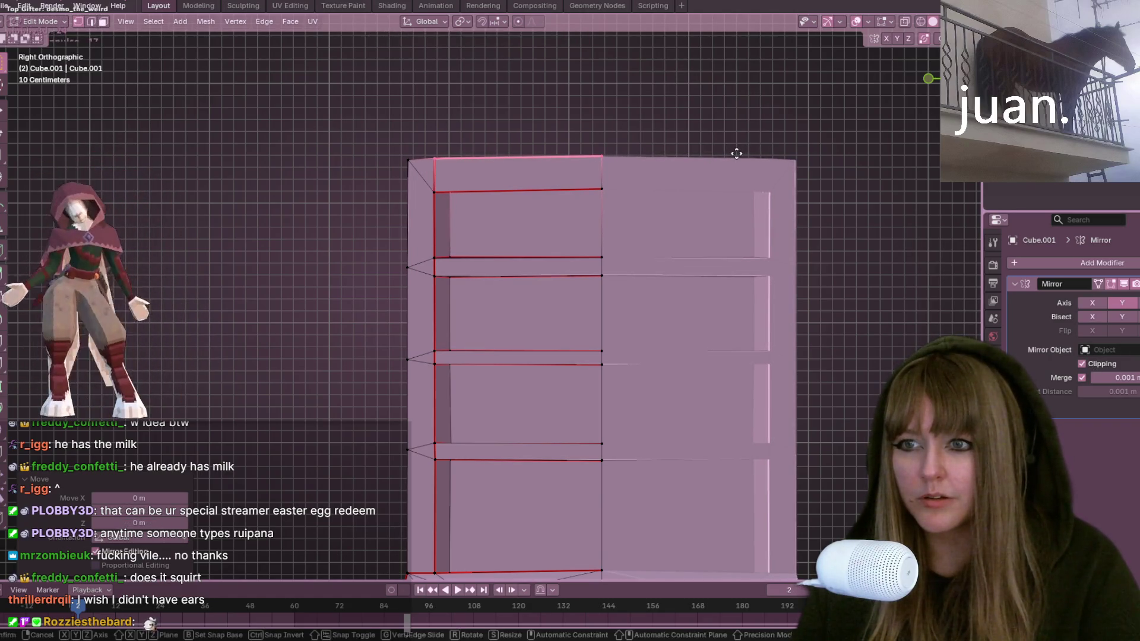
mouse_move(668, 193)
middle_down()
mouse_move(680, 278)
mouse_move(750, 328)
mouse_move(946, 247)
mouse_move(941, 292)
mouse_move(883, 298)
mouse_move(745, 389)
middle_up()
mouse_move(565, 323)
middle_down()
mouse_move(651, 261)
mouse_move(653, 206)
mouse_move(458, 352)
middle_up()
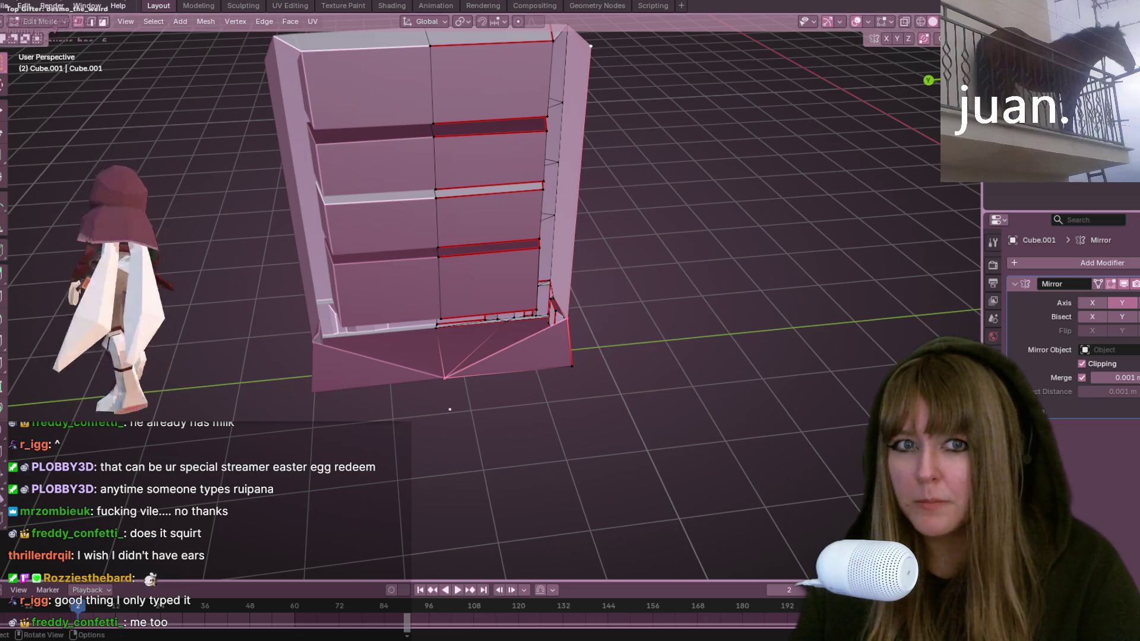
Step: In the left side view, undo back to the slanted diagonal edge
key(ctrl+KP_3)
key(g)
click(776, 127)
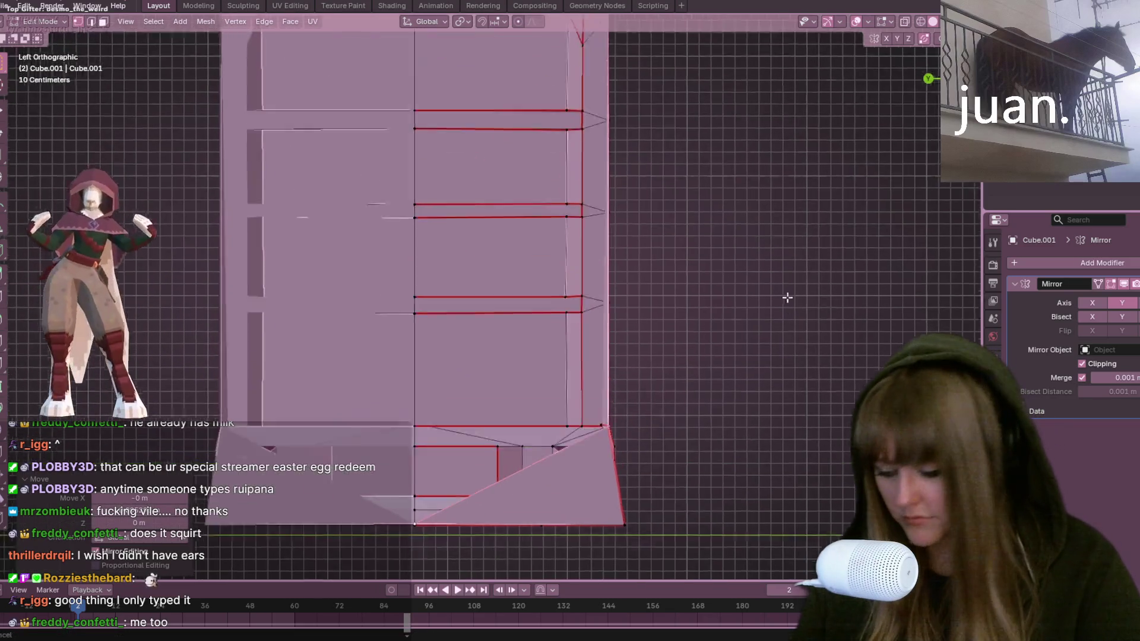
key(ctrl+z)
key(ctrl+z)
key(ctrl+z)
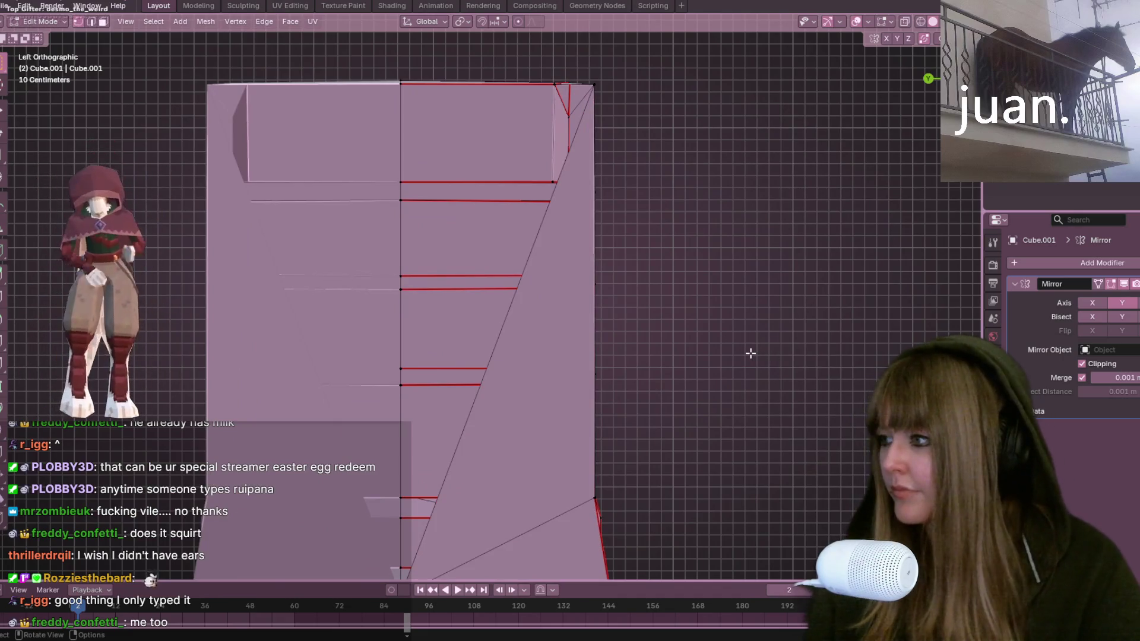
Step: Add a centred edge loop on the side and move the selected edges
key(ctrl+r)
click(514, 344)
right_click(518, 373)
scroll(675, 376, down, 2)
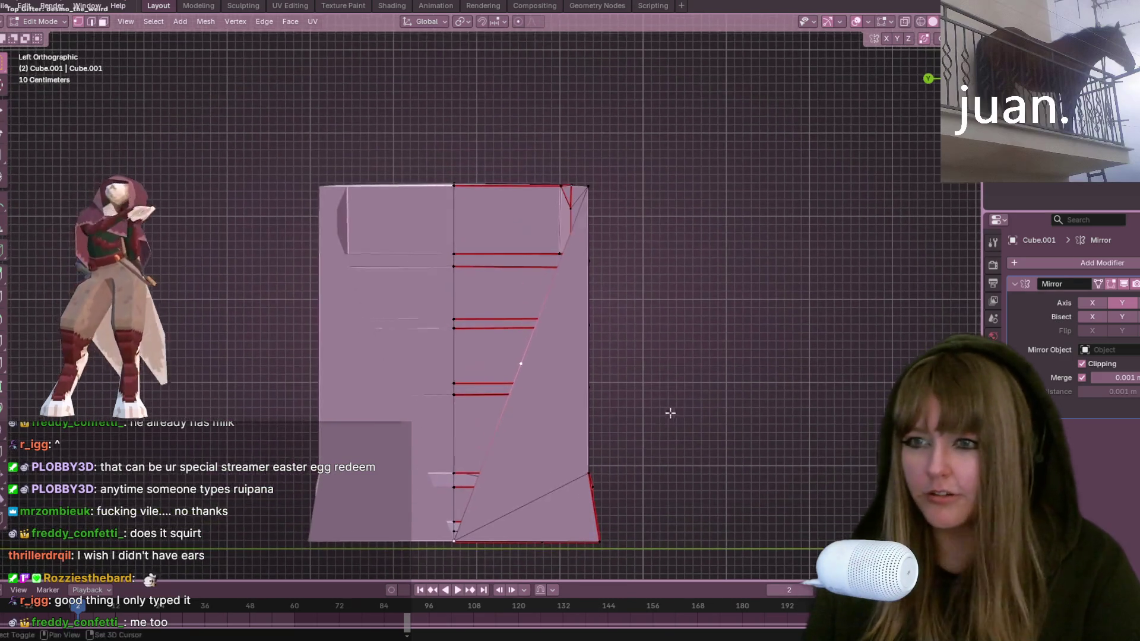
key(g)
click(561, 202)
mouse_move(575, 205)
middle_down()
mouse_move(618, 273)
mouse_move(618, 305)
mouse_move(518, 238)
mouse_move(733, 148)
middle_up()
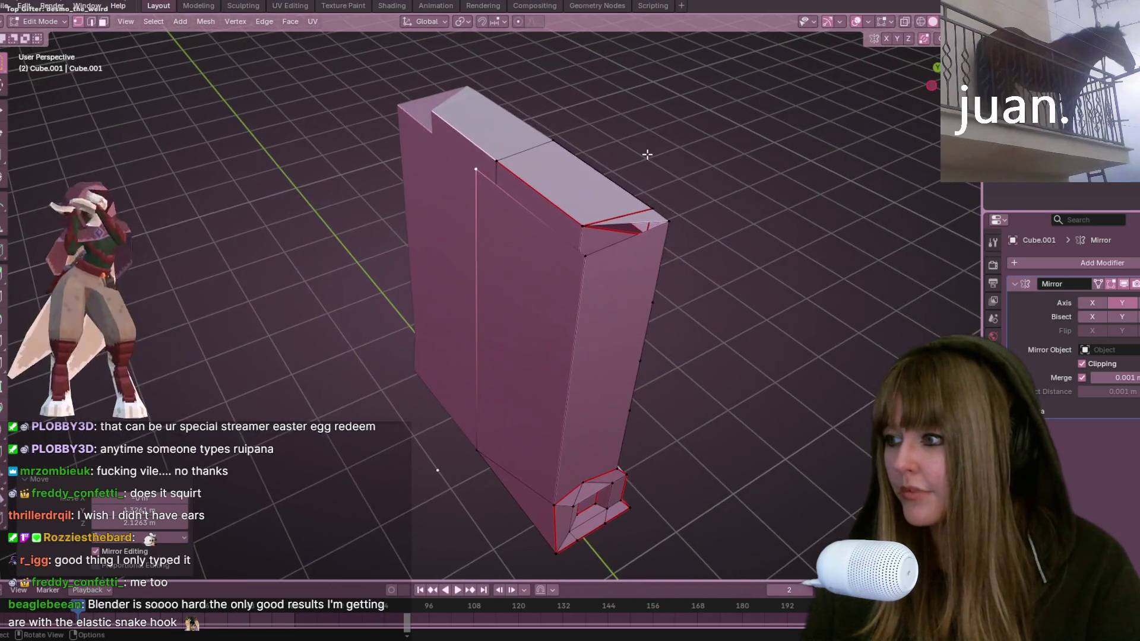
scroll(647, 155, up, 2)
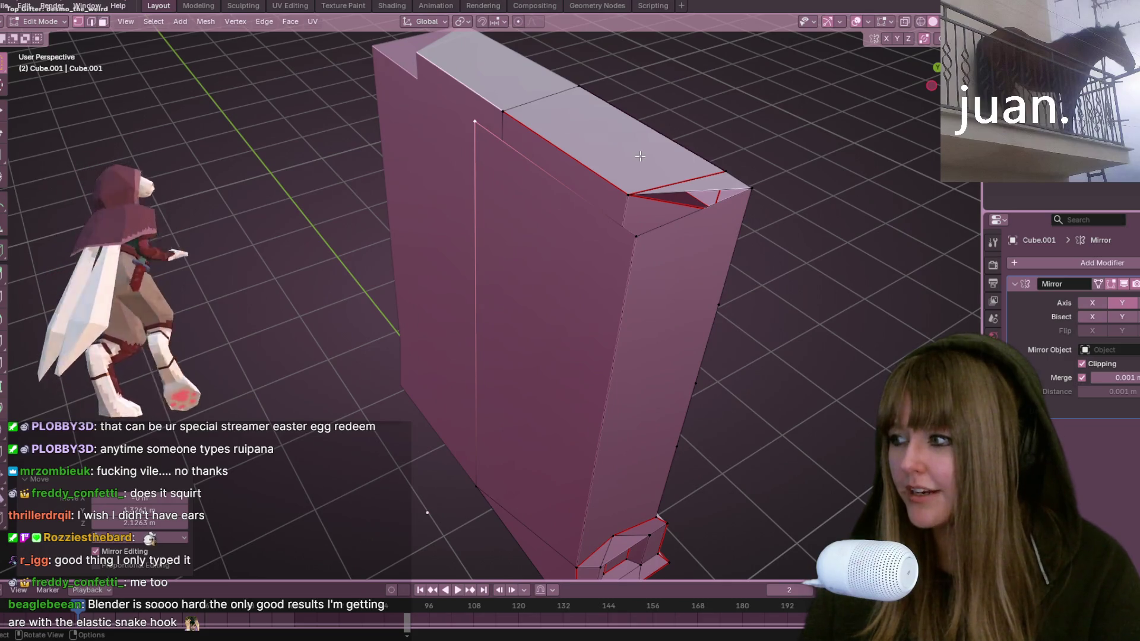
mouse_move(775, 82)
middle_down()
mouse_move(766, 120)
mouse_move(798, 118)
mouse_move(723, 86)
middle_up()
mouse_move(632, 108)
middle_down()
mouse_move(600, 48)
mouse_move(643, 124)
mouse_move(517, 119)
middle_up()
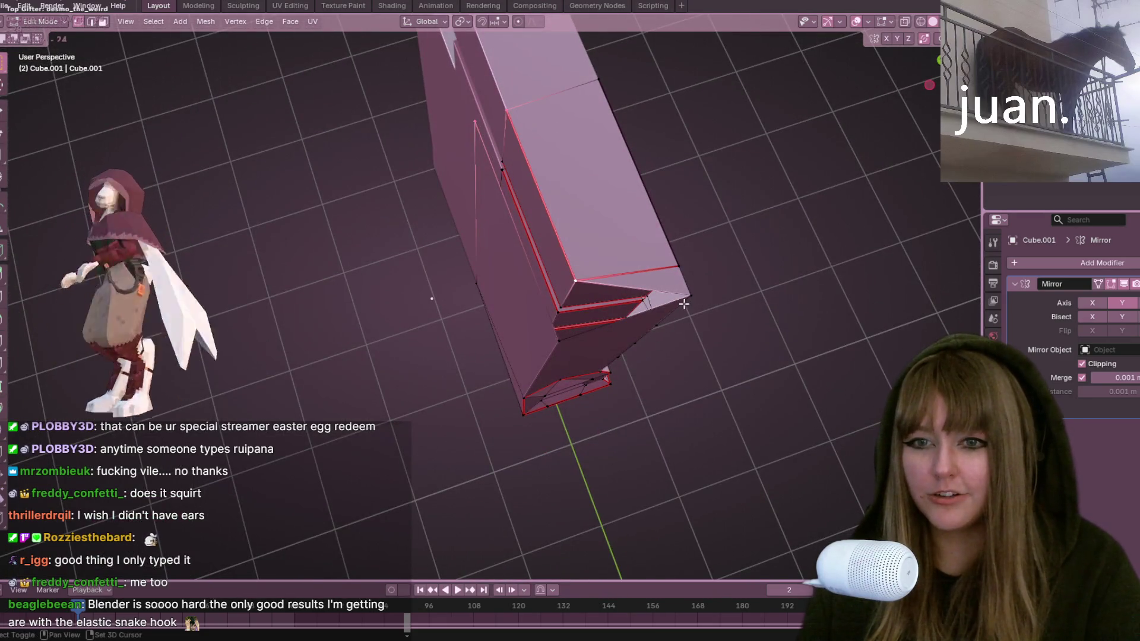
Step: Undo twice to remove the extra inset faces on the top
key(ctrl+z)
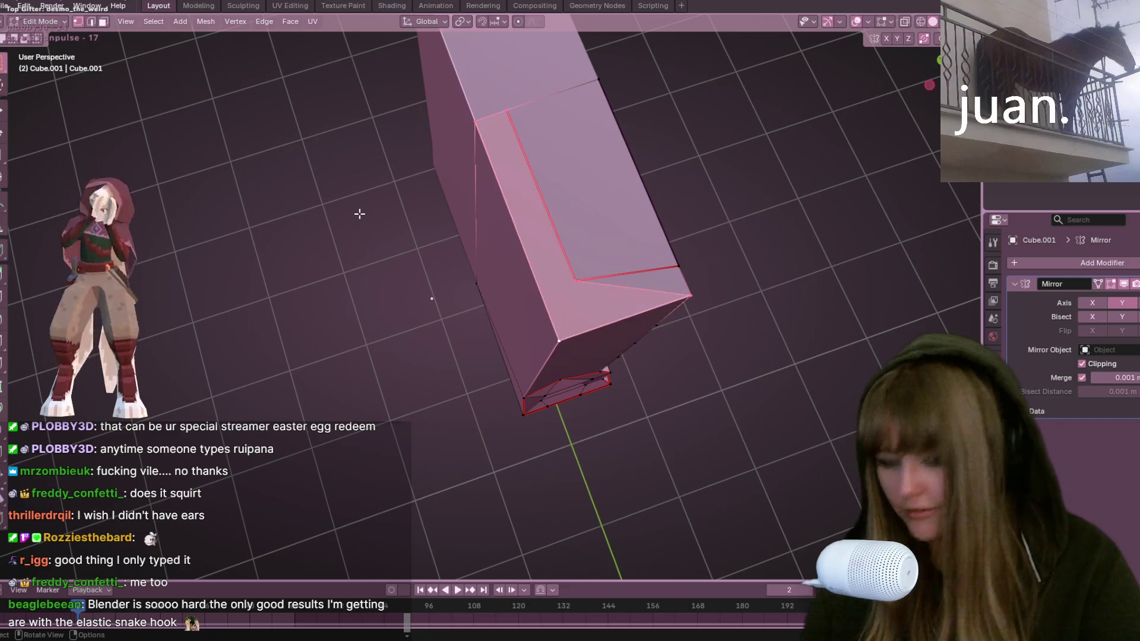
key(ctrl+z)
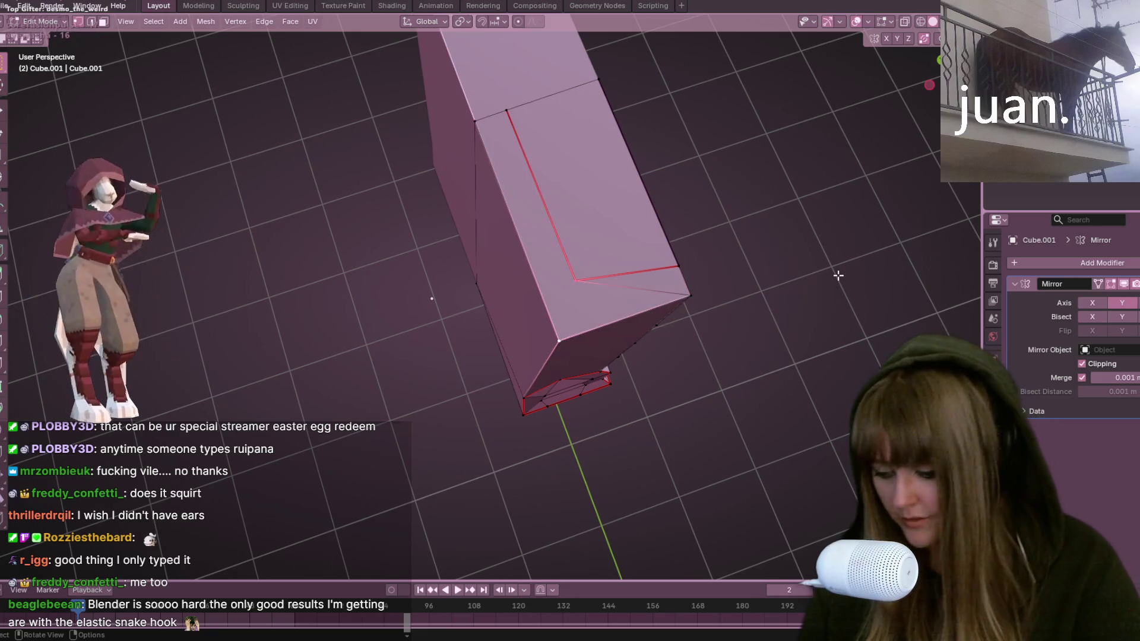
mouse_move(584, 301)
middle_down()
mouse_move(825, 257)
mouse_move(615, 211)
mouse_move(638, 282)
mouse_move(576, 285)
mouse_move(832, 169)
middle_up()
scroll(638, 283, down, 5)
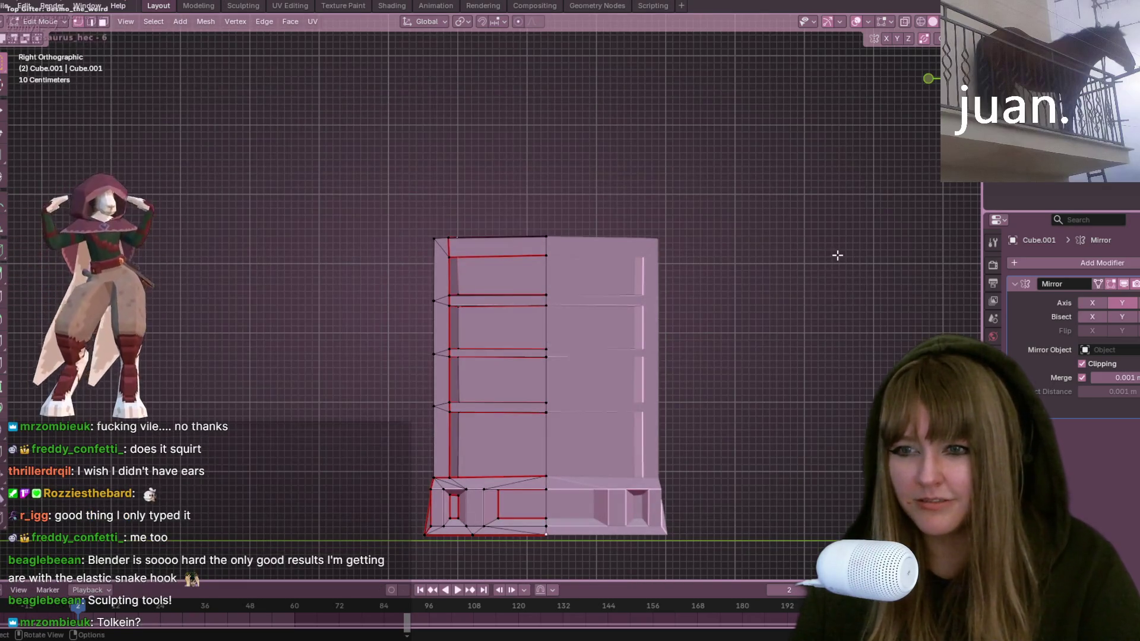
Step: Move the bookshelf's selected top edge vertically along Z
scroll(434, 239, up, 4)
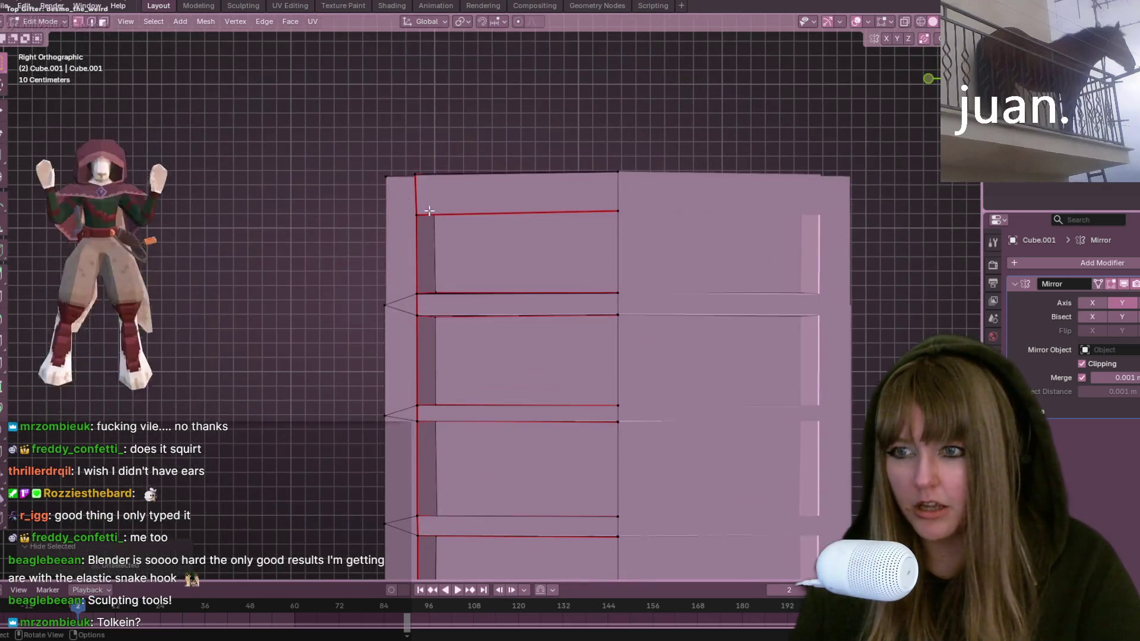
key(g)
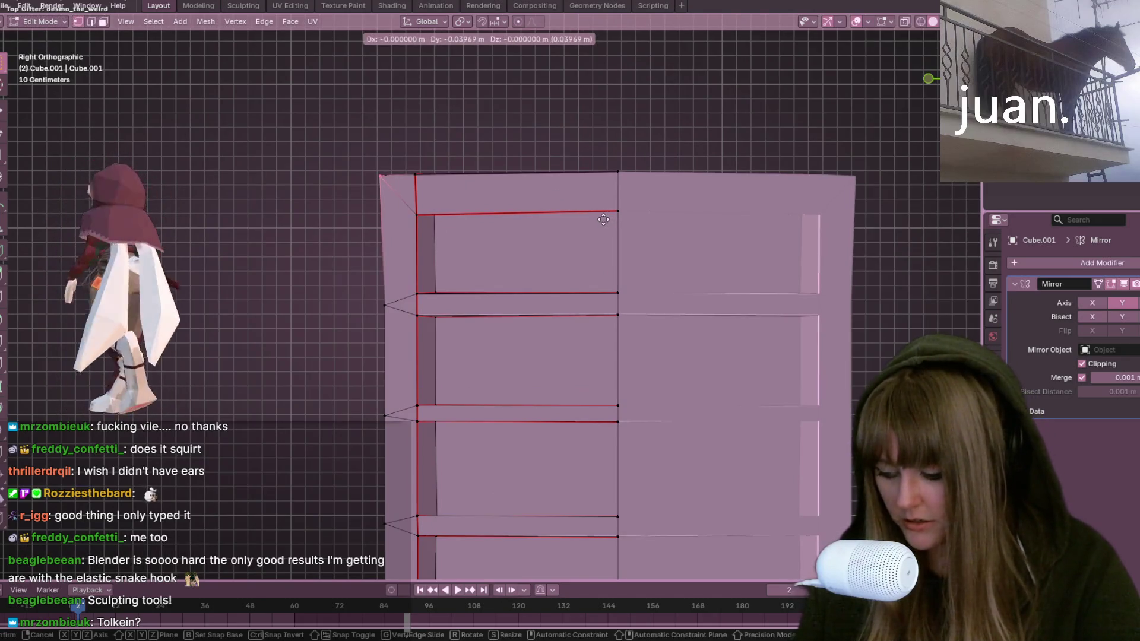
key(z)
click(570, 218)
Step: Hide the top faces to check the inside, then restore them and view the shelf from the front
mouse_move(570, 218)
middle_down()
mouse_move(535, 191)
mouse_move(523, 246)
middle_up()
key(h)
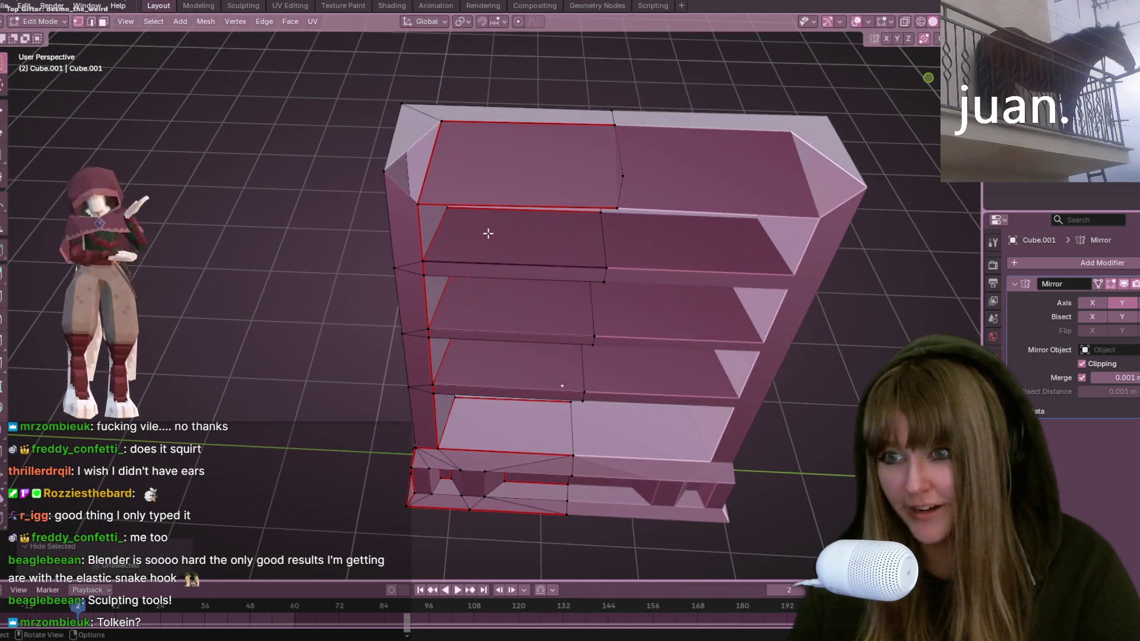
key(ctrl+z)
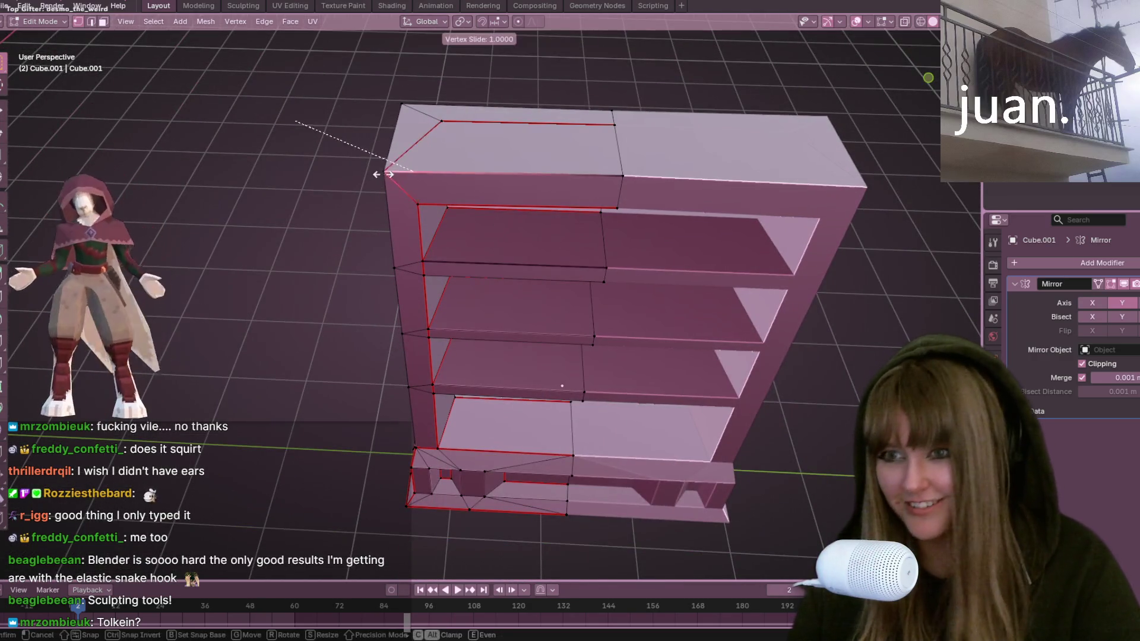
mouse_move(504, 225)
middle_down()
mouse_move(548, 41)
mouse_move(692, 101)
mouse_move(634, 107)
mouse_move(535, 61)
mouse_move(473, 55)
mouse_move(544, 69)
mouse_move(508, 173)
mouse_move(271, 139)
mouse_move(308, 148)
mouse_move(339, 178)
mouse_move(766, 176)
mouse_move(65, 244)
mouse_move(692, 94)
mouse_move(593, 130)
middle_up()
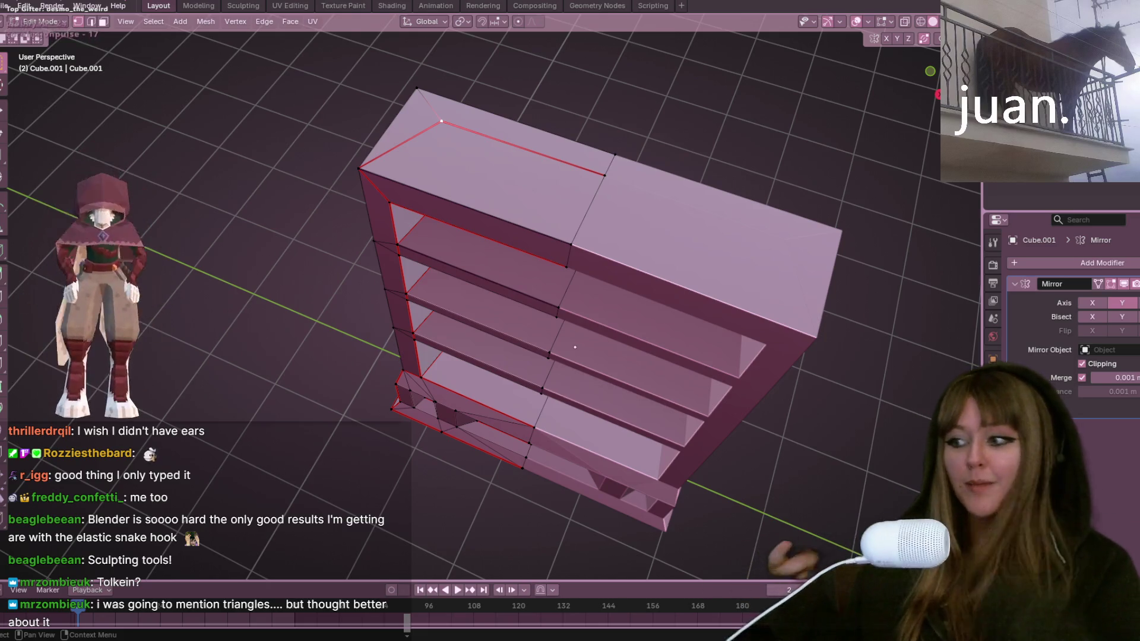
mouse_move(549, 316)
middle_down()
mouse_move(394, 320)
mouse_move(504, 293)
mouse_move(421, 251)
mouse_move(415, 265)
mouse_move(644, 310)
mouse_move(659, 264)
mouse_move(643, 277)
mouse_move(661, 307)
middle_up()
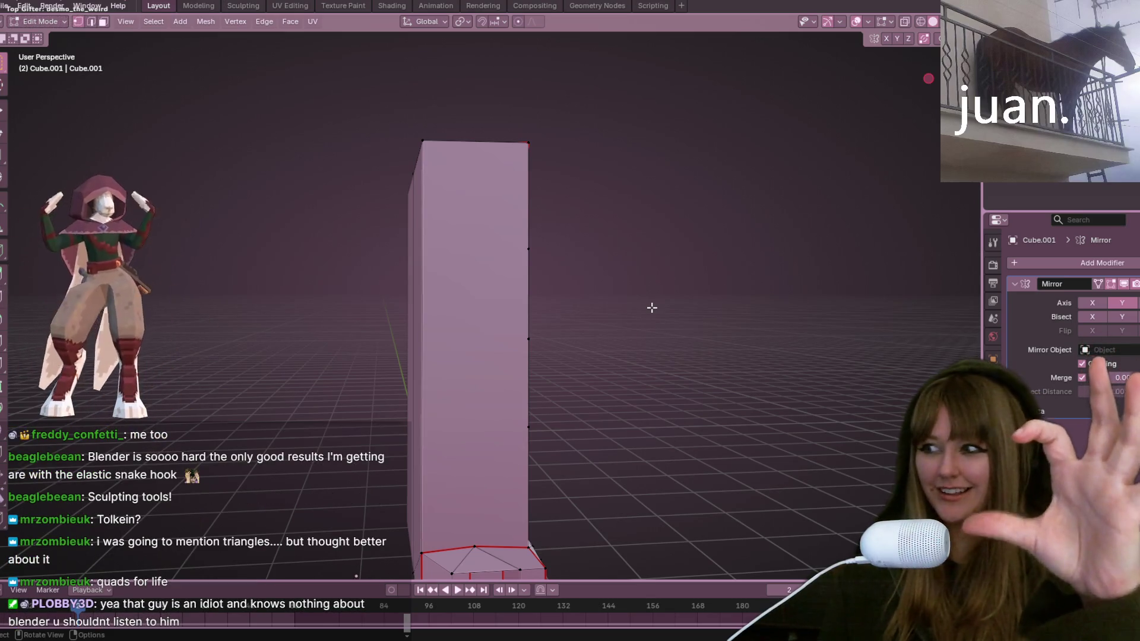
Step: Reposition the selected base vertices in top view (numpad 7)
mouse_move(652, 308)
middle_down()
mouse_move(682, 305)
mouse_move(624, 432)
mouse_move(707, 351)
mouse_move(654, 379)
mouse_move(675, 299)
middle_up()
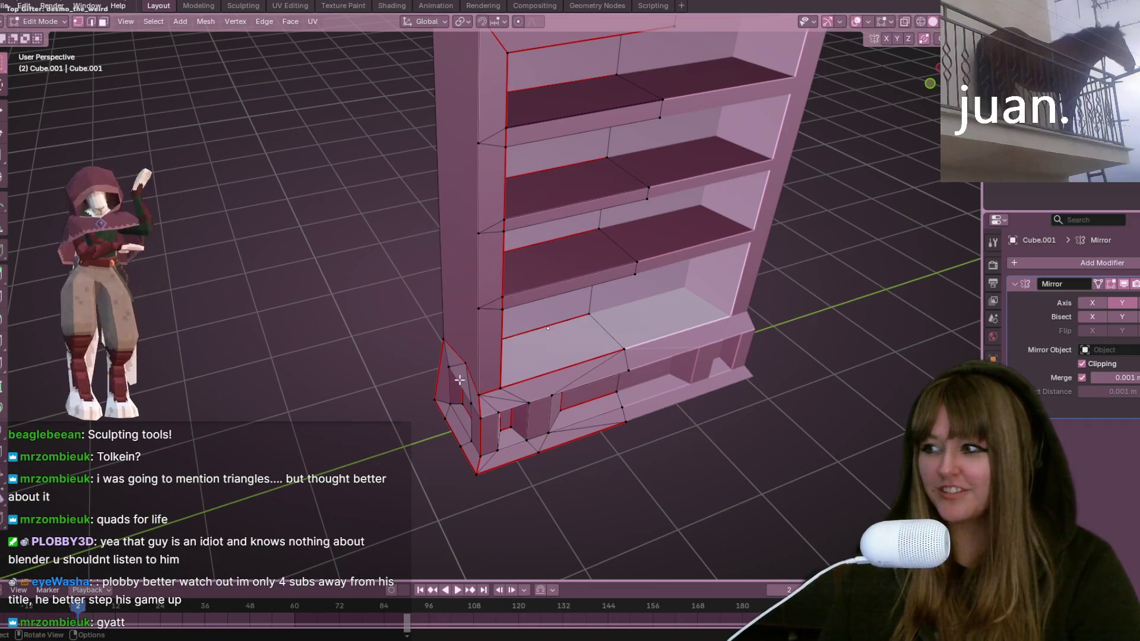
scroll(551, 335, up, 1)
middle_drag(473, 376, 368, 338)
key(KP_7)
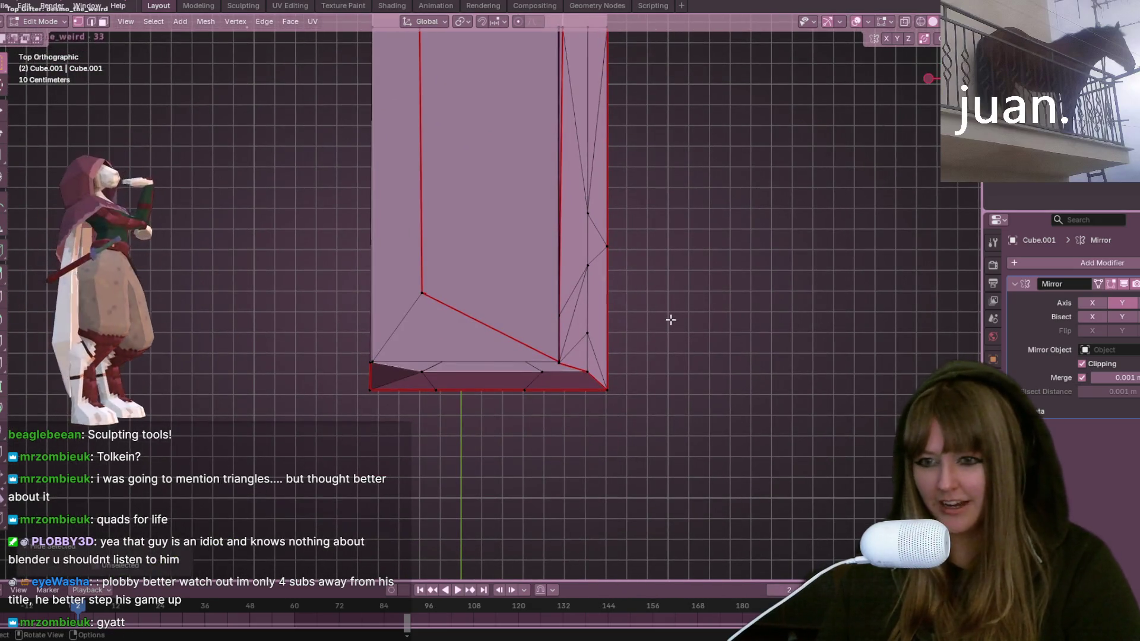
key(g)
click(729, 348)
mouse_move(689, 376)
middle_down()
mouse_move(674, 251)
mouse_move(920, 99)
middle_up()
Step: In Front view, vertex-slide the cabinet base's top vertex out to its right corner
key(KP_1)
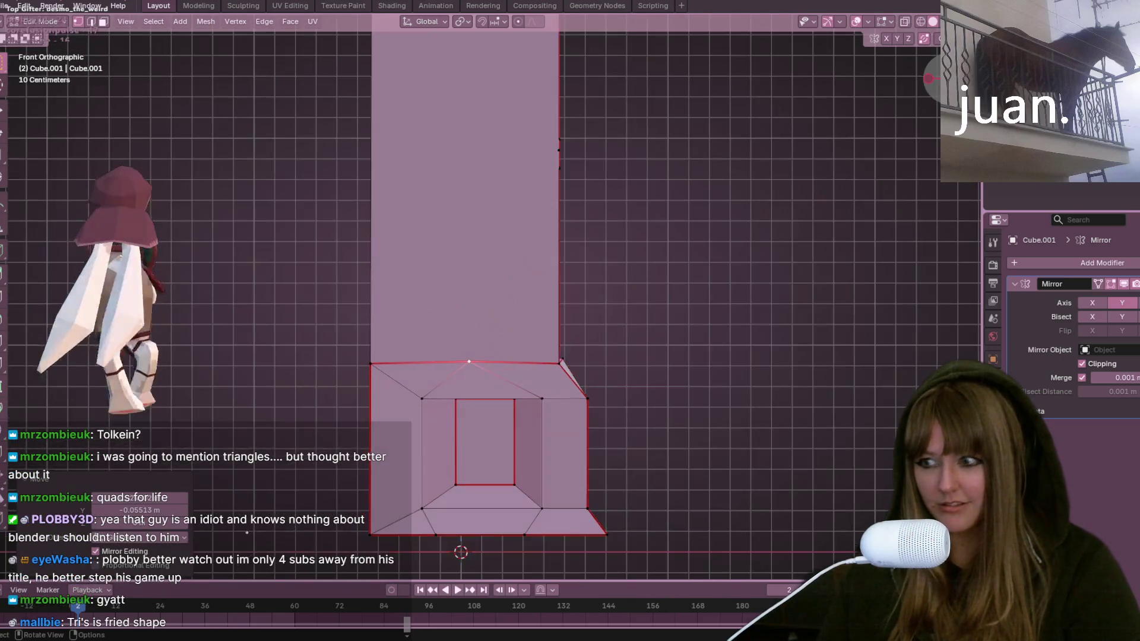
scroll(719, 463, up, 2)
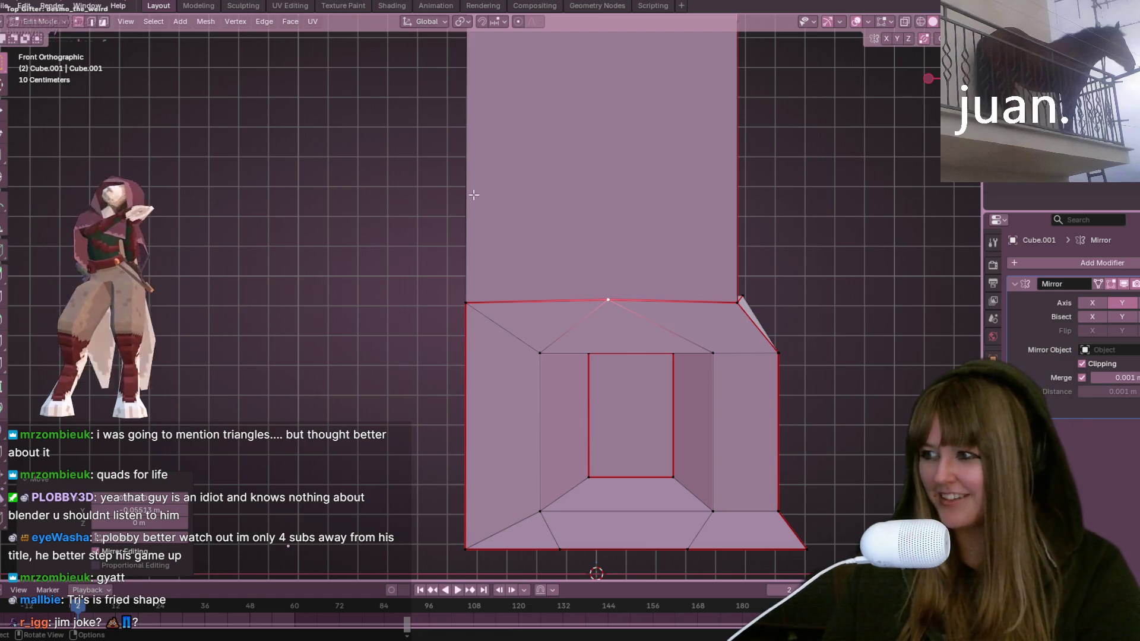
mouse_move(633, 326)
shift+middle_down()
mouse_move(593, 247)
mouse_move(654, 290)
mouse_move(575, 288)
shift+middle_up()
key(g)
key(g)
click(797, 267)
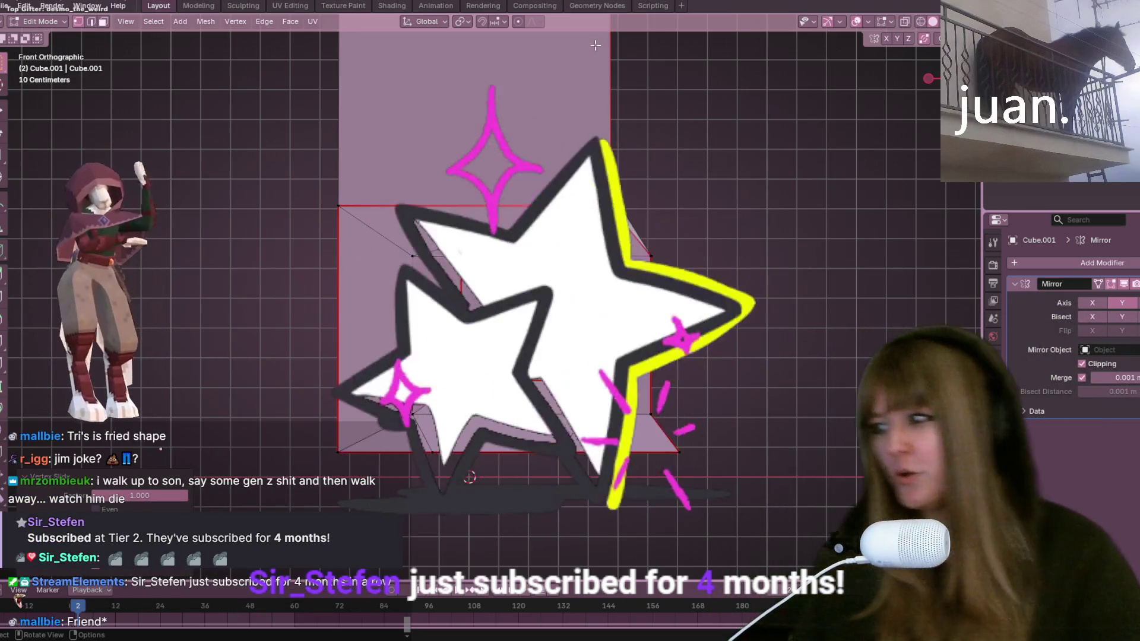
Step: Nudge the base's top-right vertex by −0.02765 m to refine the slanted corner
click(646, 195)
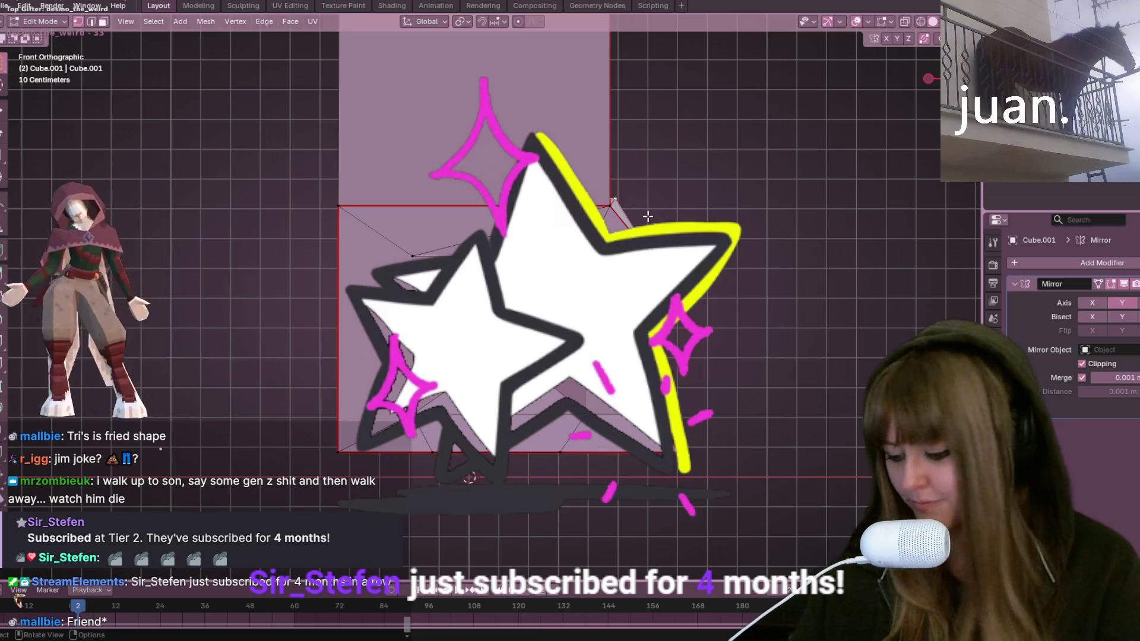
key(g)
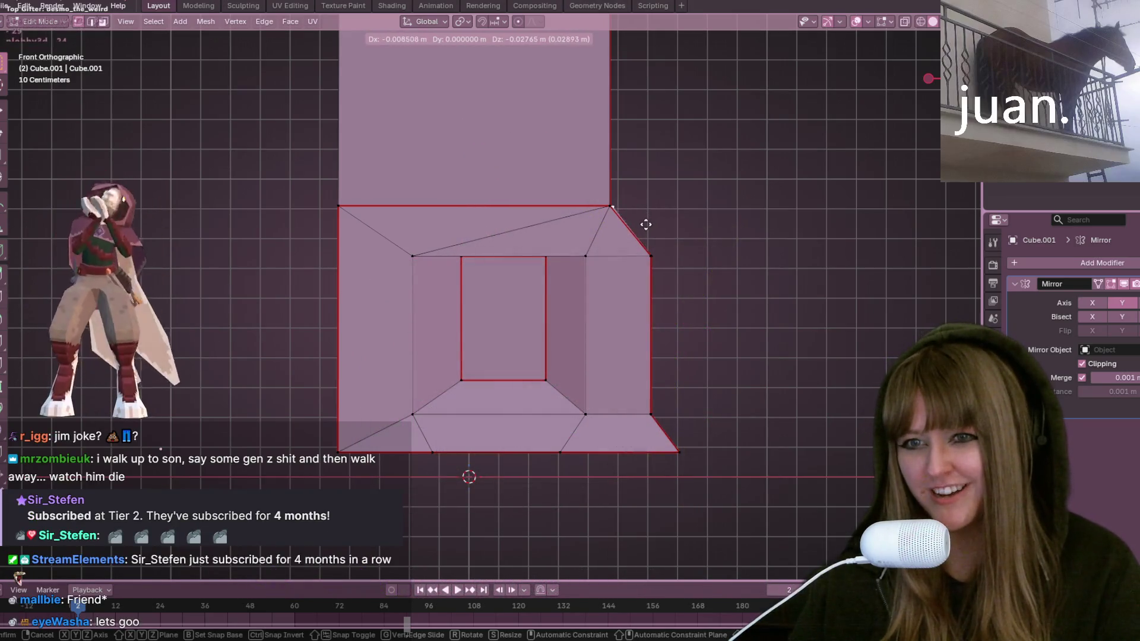
click(642, 224)
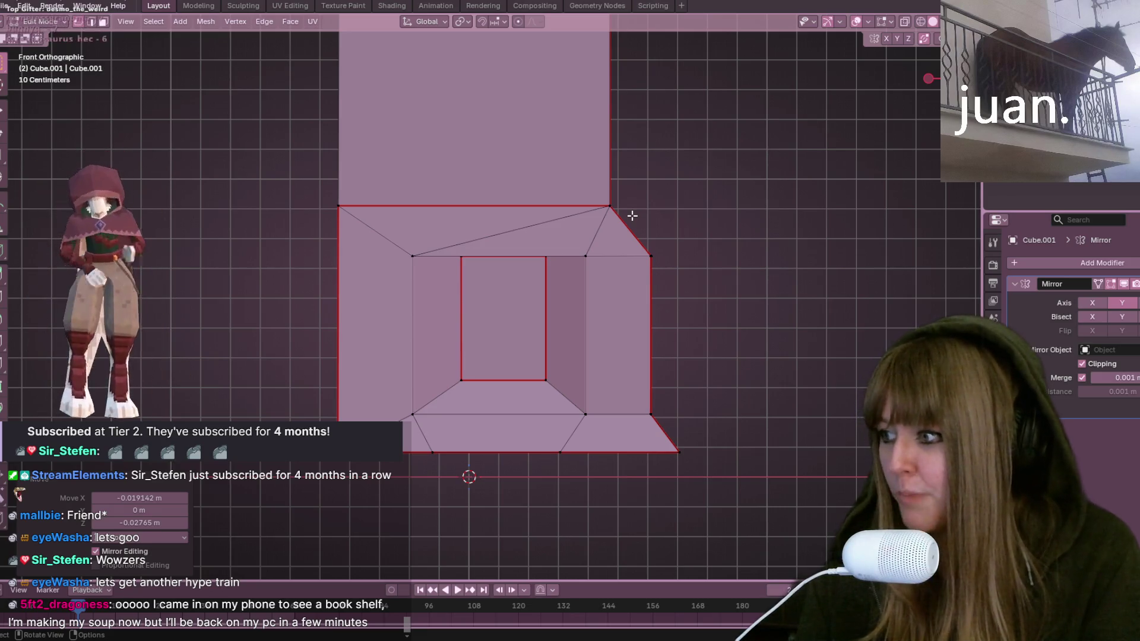
Step: Orbit around the whole bookshelf, including its lower part from below
scroll(632, 215, down, 3)
mouse_move(714, 168)
middle_down()
mouse_move(651, 104)
mouse_move(570, 146)
mouse_move(428, 127)
mouse_move(570, 148)
middle_up()
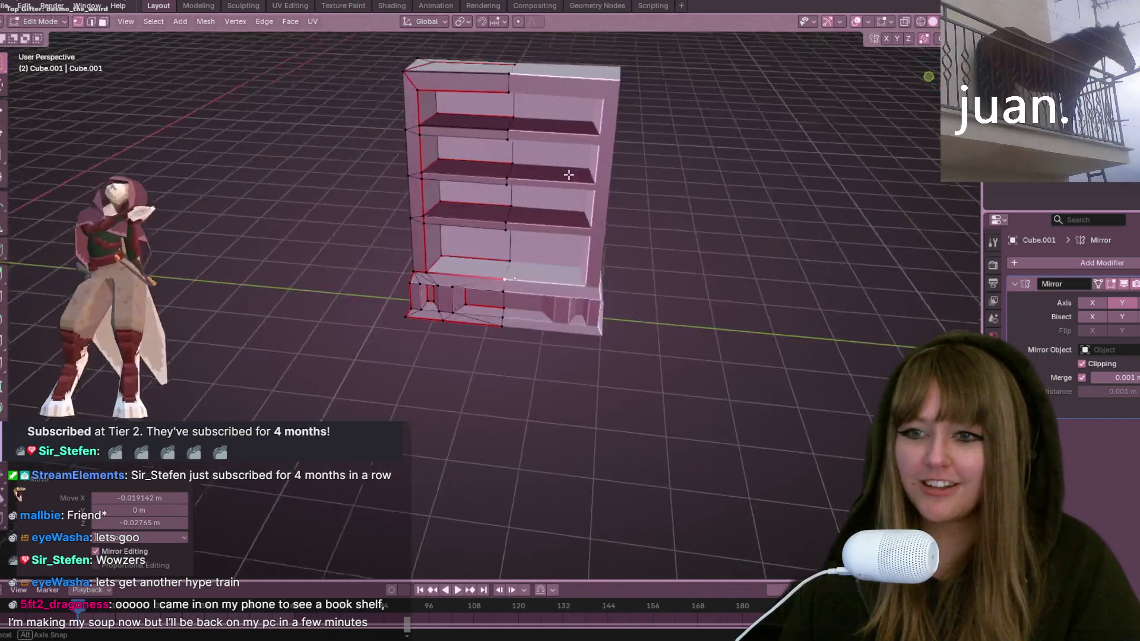
scroll(443, 448, up, 3)
mouse_move(443, 447)
middle_down()
mouse_move(499, 336)
mouse_move(552, 380)
mouse_move(616, 399)
mouse_move(470, 437)
mouse_move(501, 519)
mouse_move(477, 320)
middle_up()
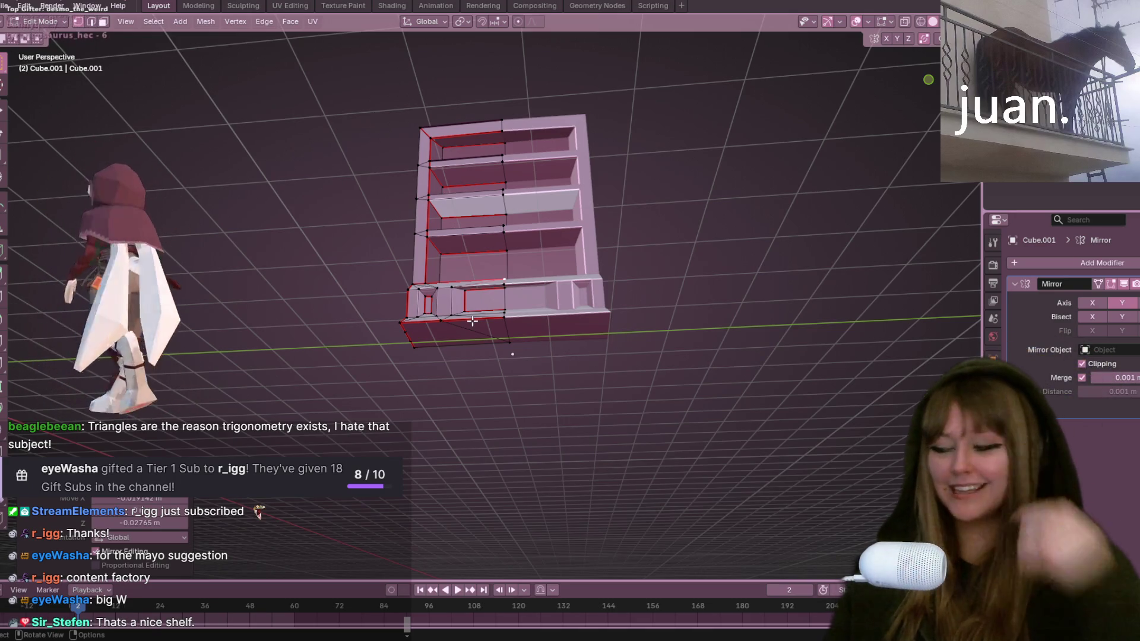
Step: Save the bookshelf as Bookshelf.blend with Ctrl+S
key(KP_1)
key(ctrl+s)
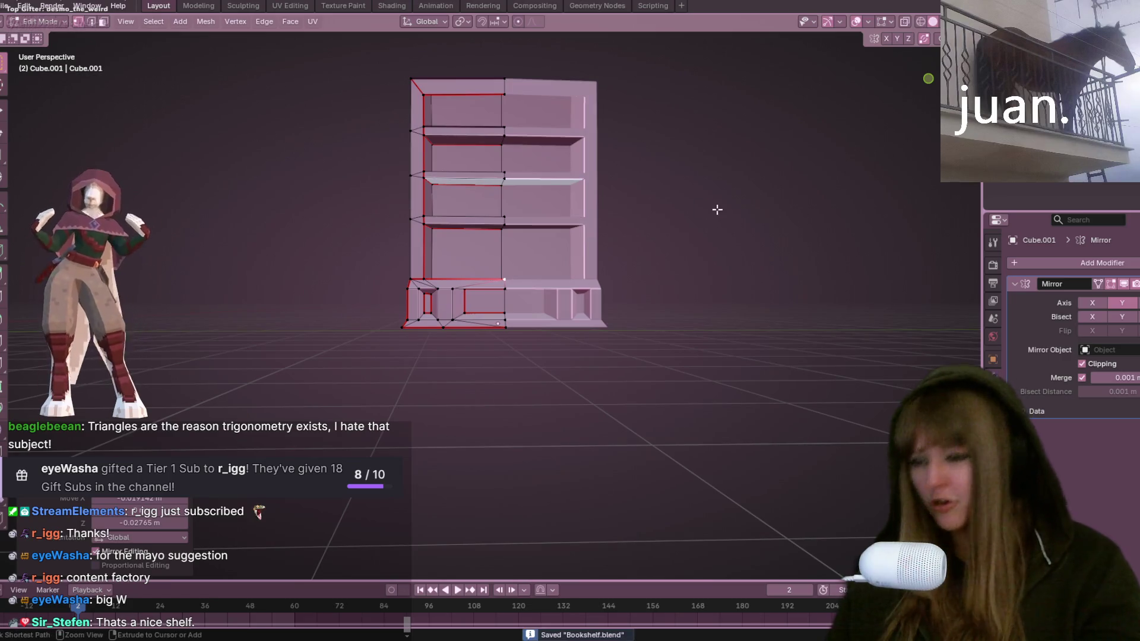
middle_drag(707, 208, 730, 231)
Step: Open the recent .blend file containing the armature character scene
click(6, 6)
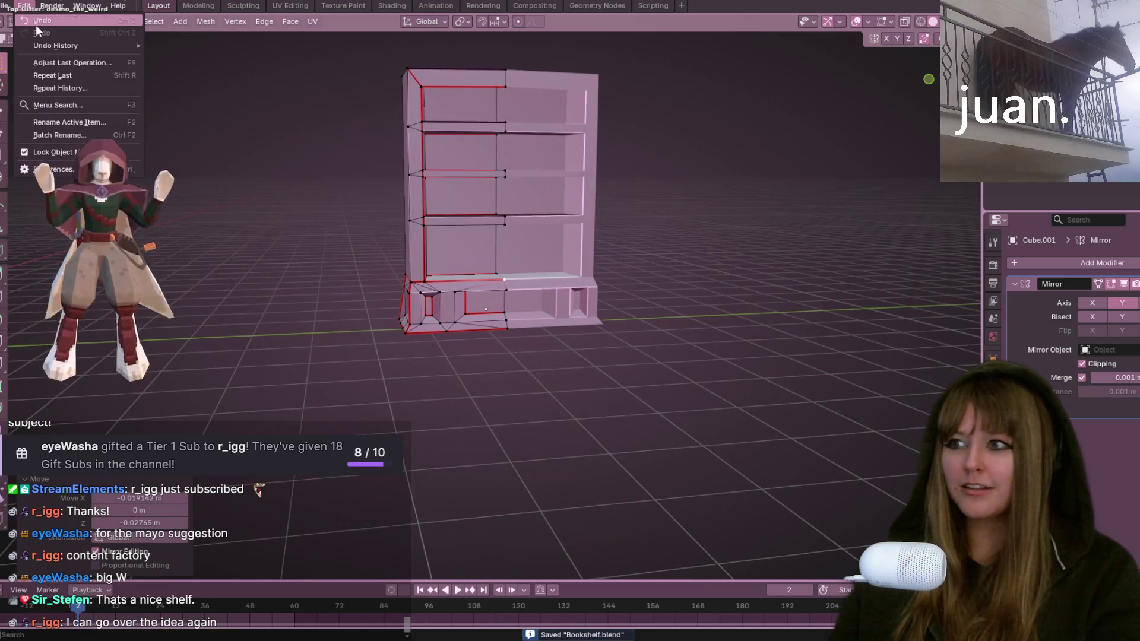
click(6, 6)
mouse_move(64, 48)
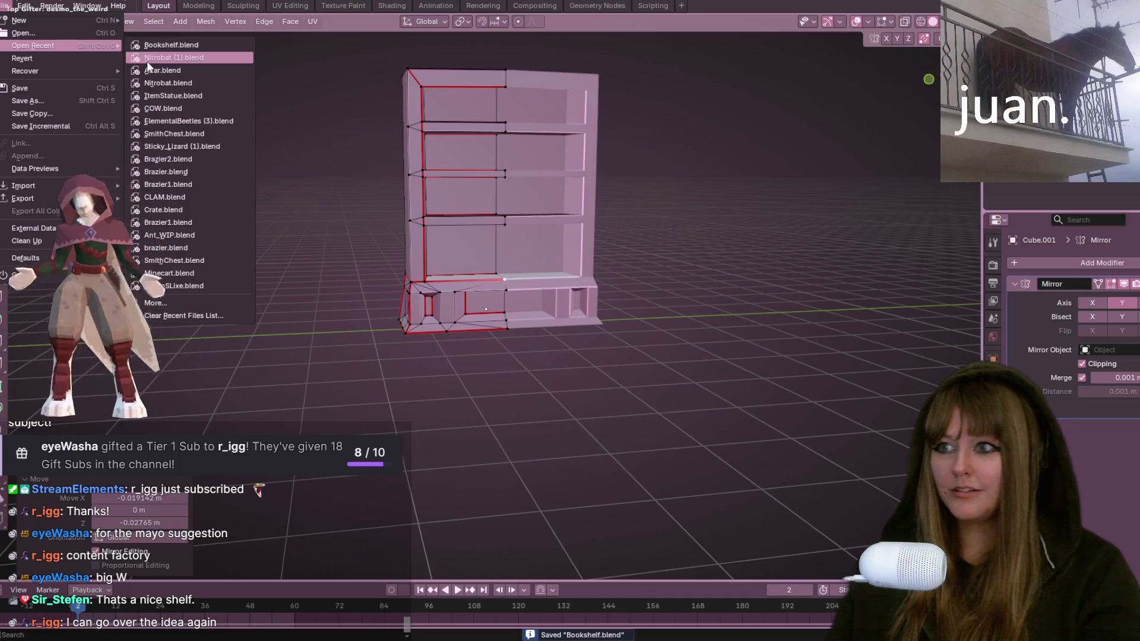
click(147, 62)
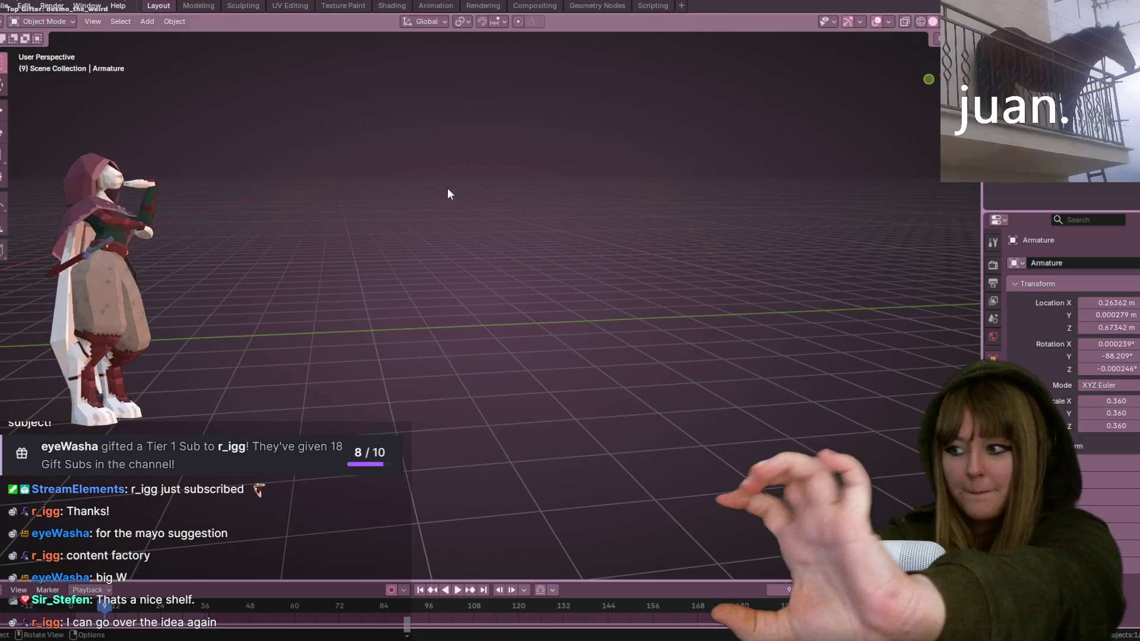
Step: Play the armature's animation and assign the Fly action in the Animation workspace
mouse_move(447, 194)
middle_down()
mouse_move(481, 229)
mouse_move(438, 308)
mouse_move(700, 318)
middle_up()
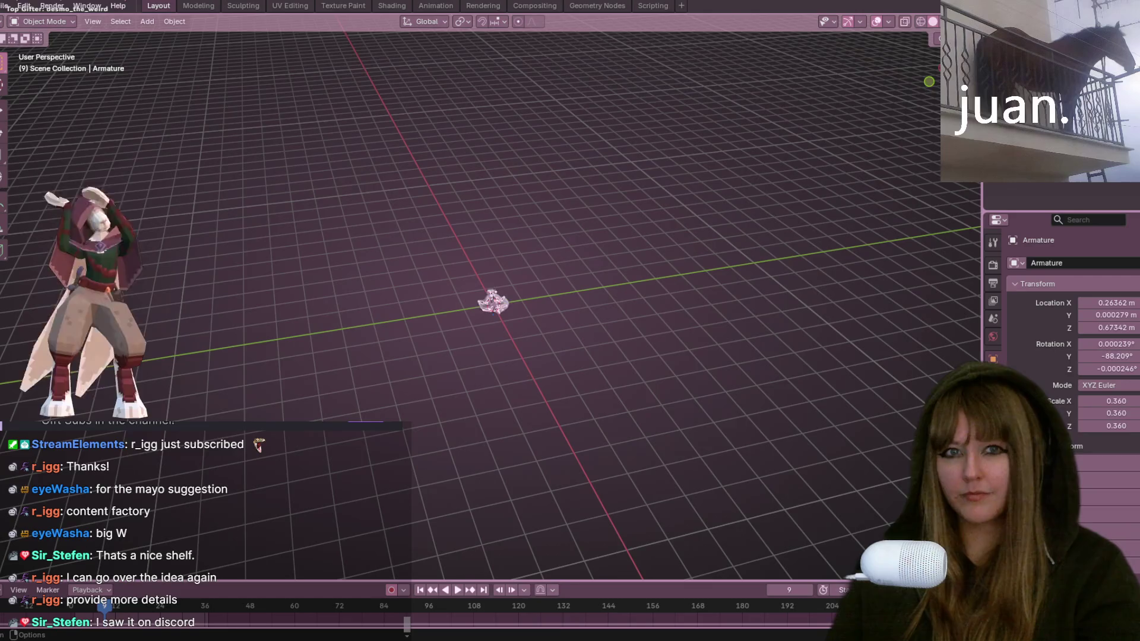
scroll(585, 393, up, 5)
mouse_move(586, 393)
middle_down()
mouse_move(598, 419)
mouse_move(770, 341)
middle_up()
key(space)
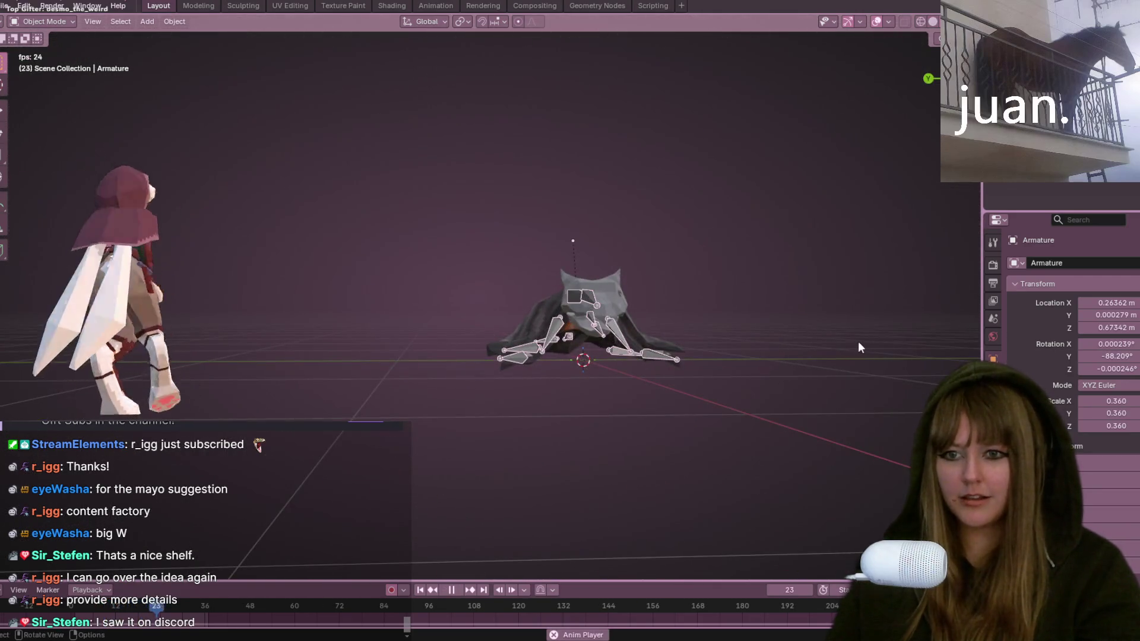
click(363, 6)
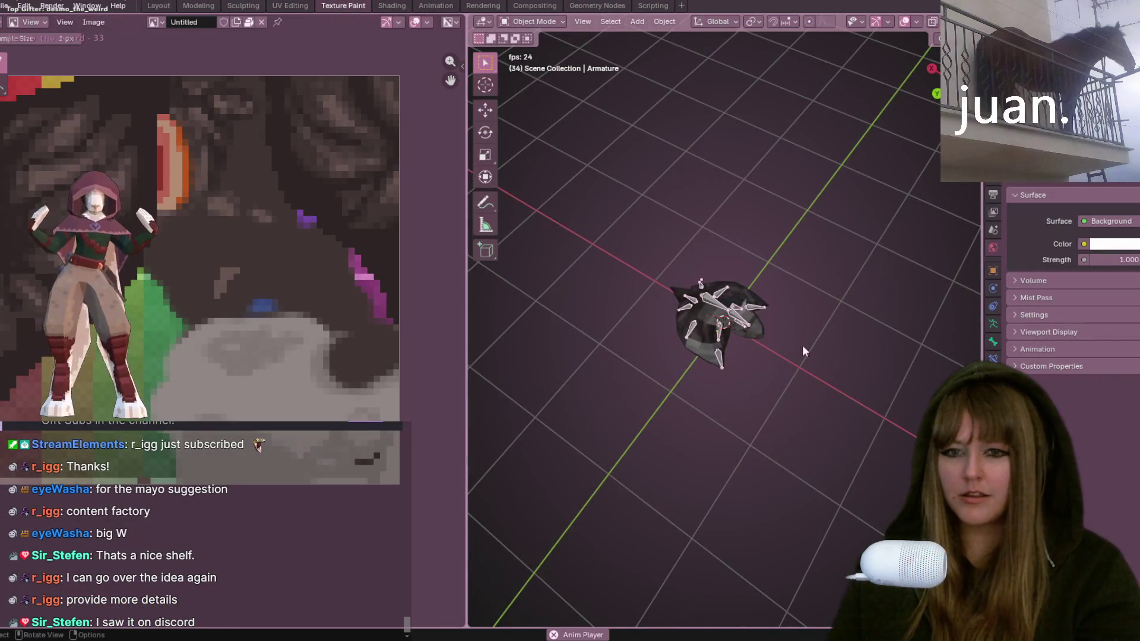
mouse_move(814, 356)
middle_down()
mouse_move(594, 154)
mouse_move(580, 129)
middle_up()
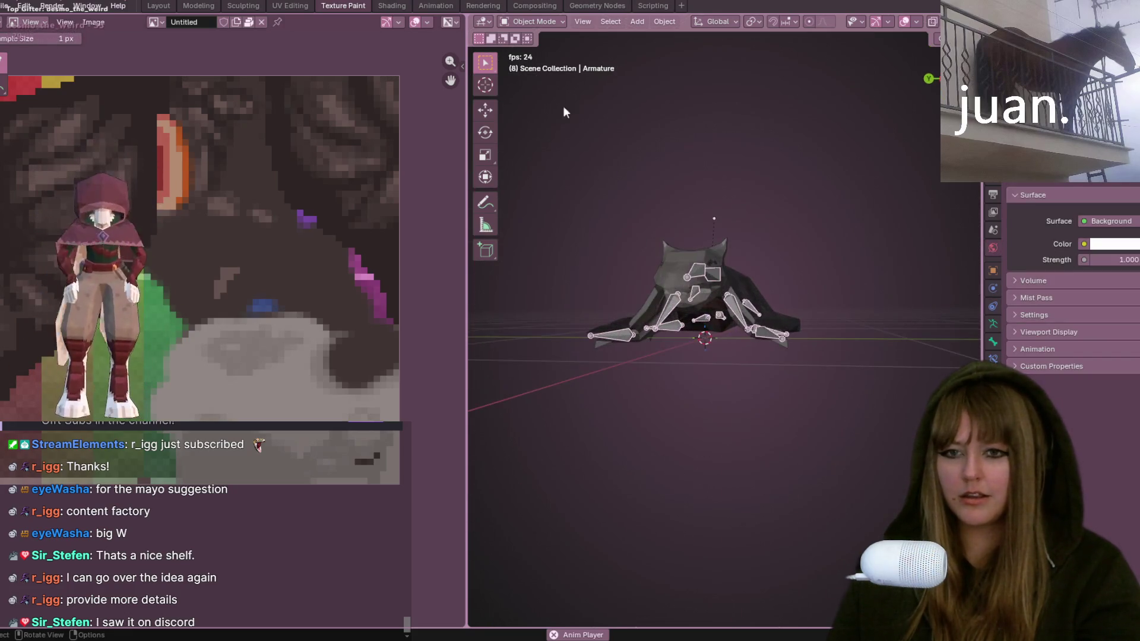
click(437, 7)
click(432, 457)
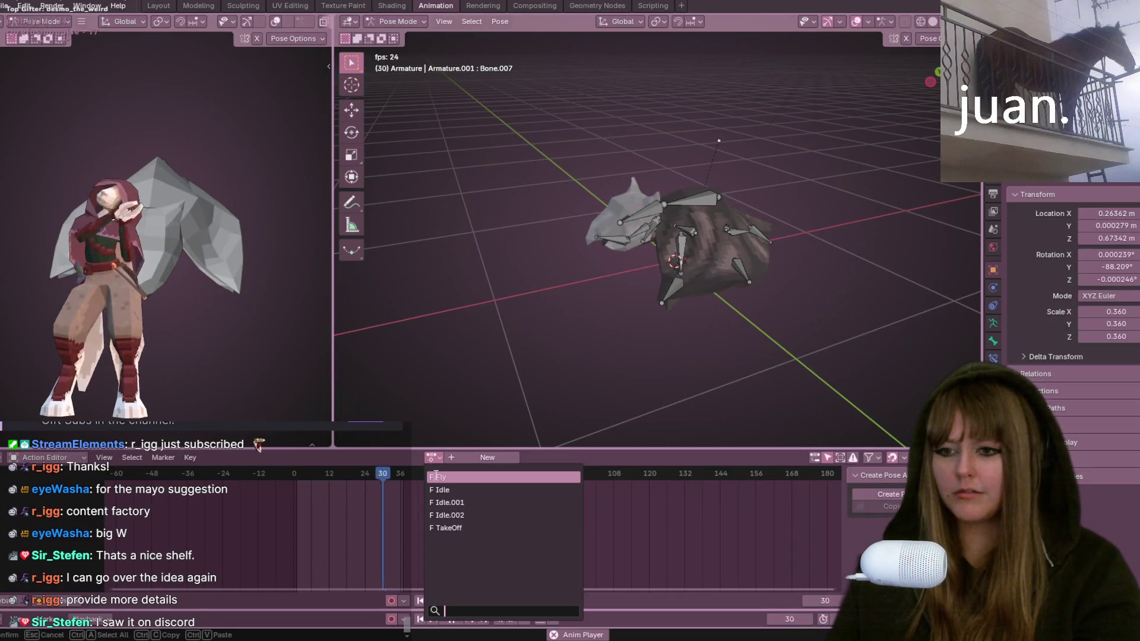
click(439, 476)
Step: Save the current file and reopen the recent Bookshelf.blend
click(6, 5)
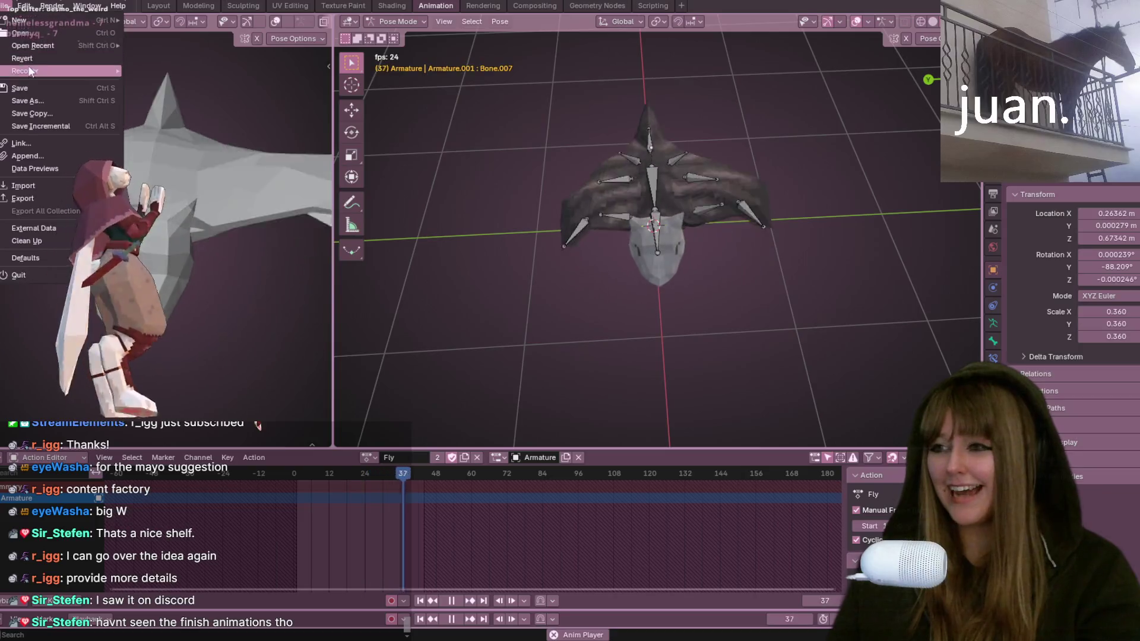
mouse_move(63, 47)
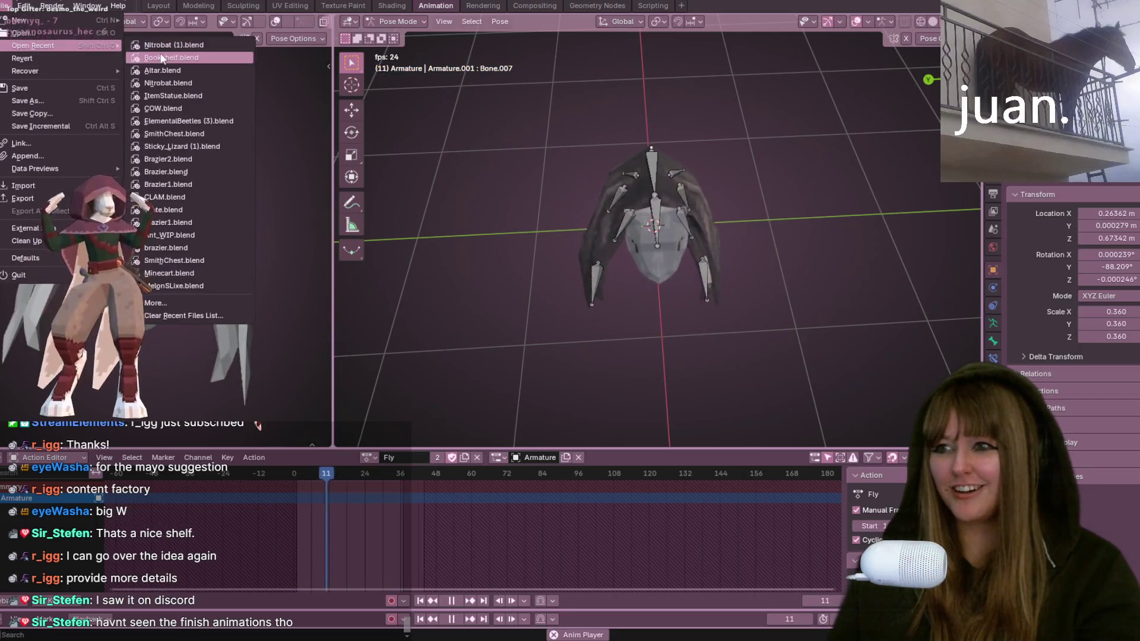
click(171, 57)
click(522, 336)
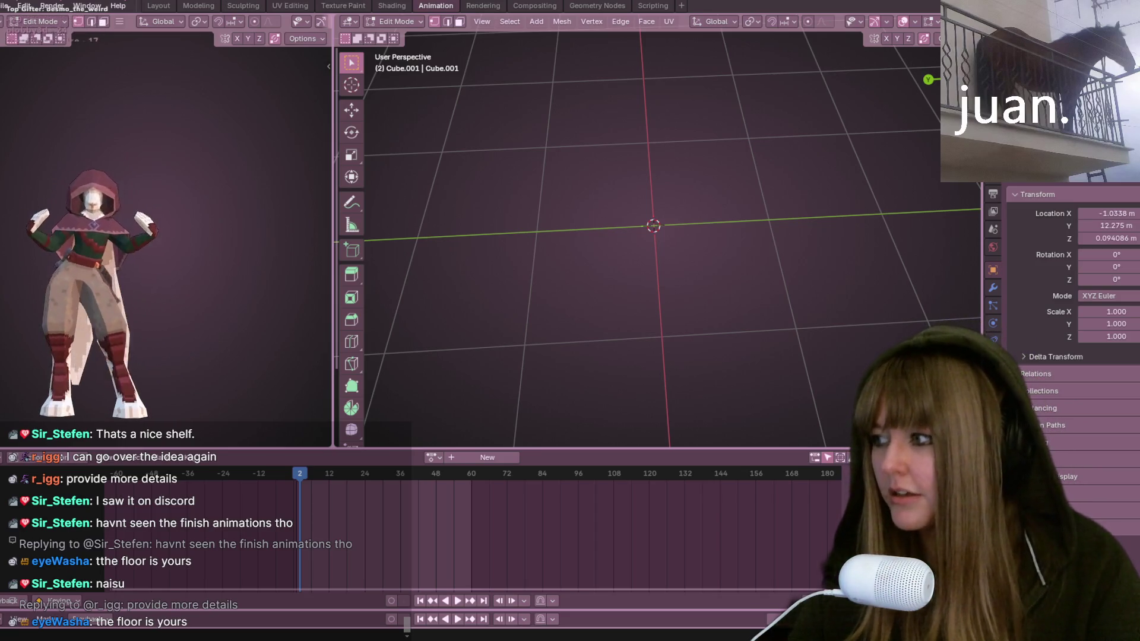
Step: Inspect the bookshelf from the front and in perspective, toggling between object and edit mode
scroll(783, 212, down, 5)
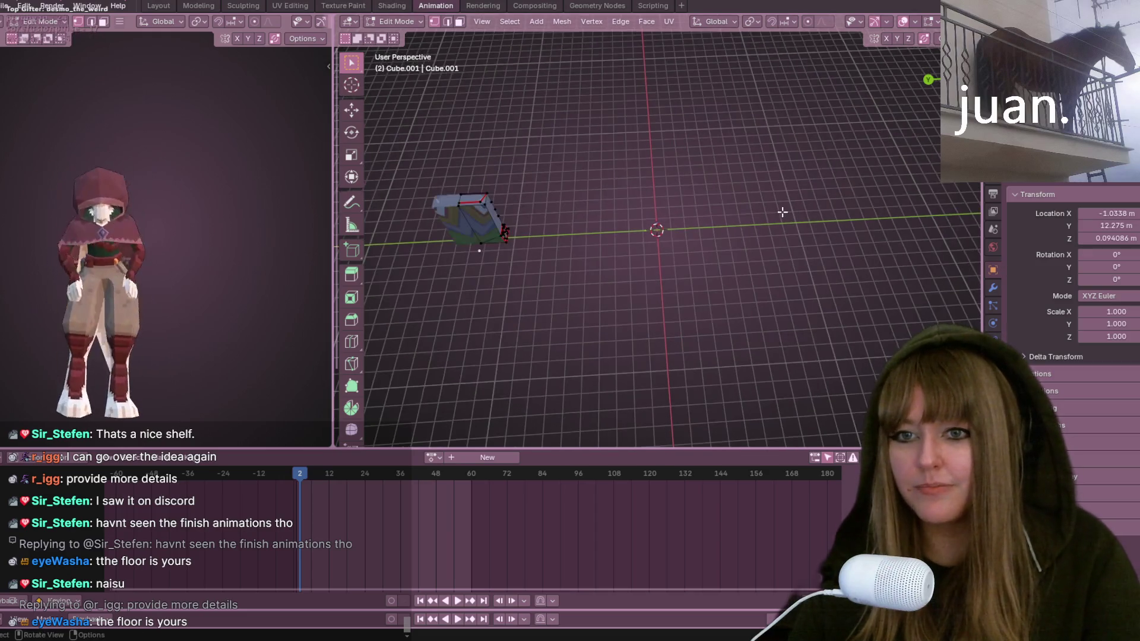
key(Tab)
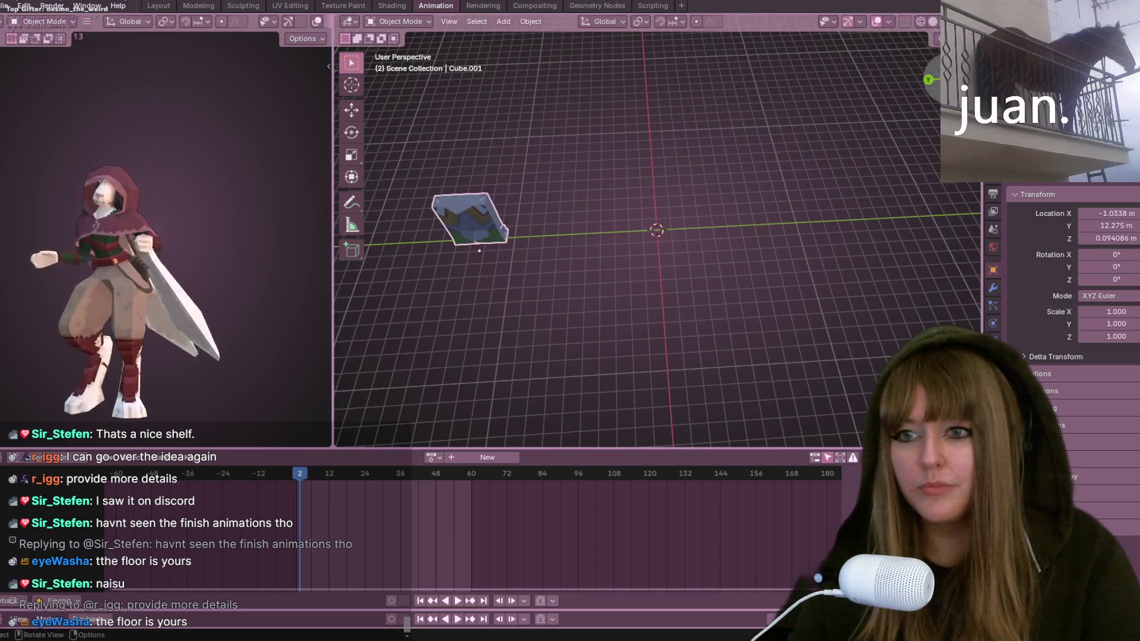
key(KP_1)
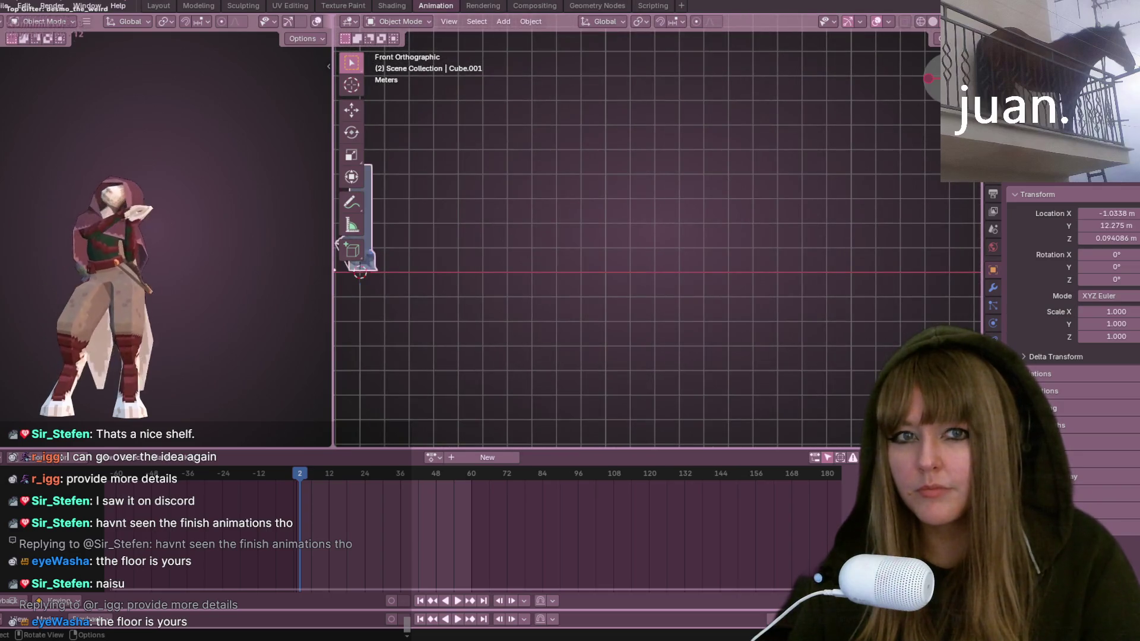
shift+middle_drag(507, 242, 665, 257)
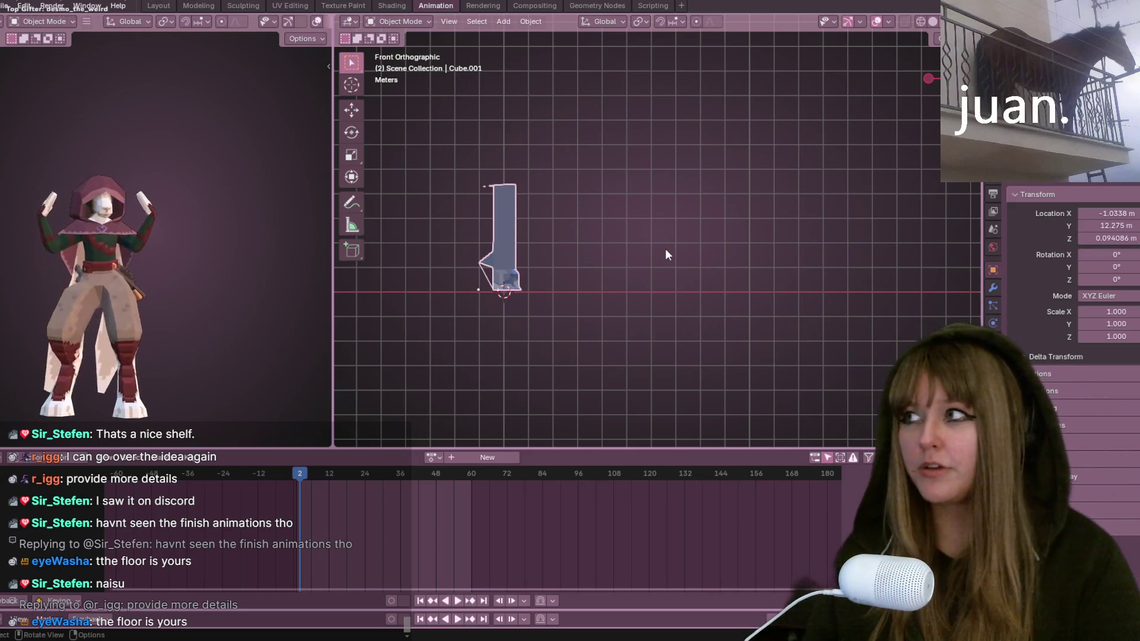
scroll(604, 281, up, 5)
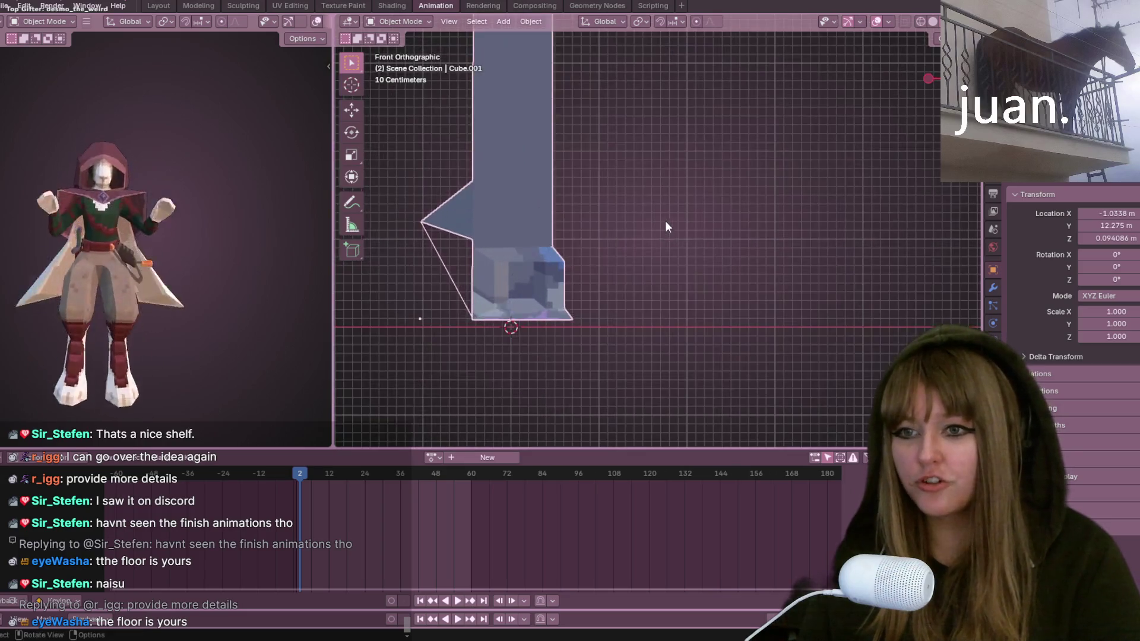
key(Tab)
mouse_move(572, 245)
middle_down()
mouse_move(575, 255)
mouse_move(796, 237)
mouse_move(886, 295)
mouse_move(840, 209)
mouse_move(763, 234)
mouse_move(894, 96)
mouse_move(819, 225)
mouse_move(821, 288)
mouse_move(867, 171)
mouse_move(745, 202)
mouse_move(856, 38)
middle_up()
key(Tab)
scroll(806, 238, down, 3)
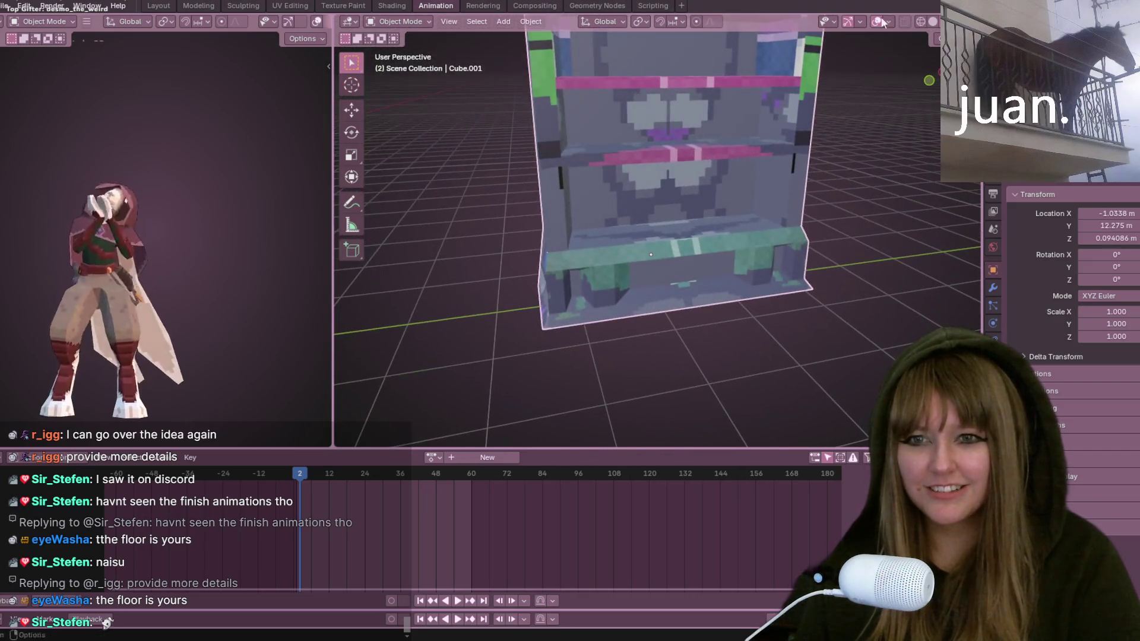
Step: Cycle the viewport through wireframe and solid shading, then return to the Layout workspace
click(920, 21)
click(904, 22)
drag(929, 80, 908, 83)
click(920, 21)
mouse_move(831, 89)
middle_down()
mouse_move(709, 192)
mouse_move(628, 172)
middle_up()
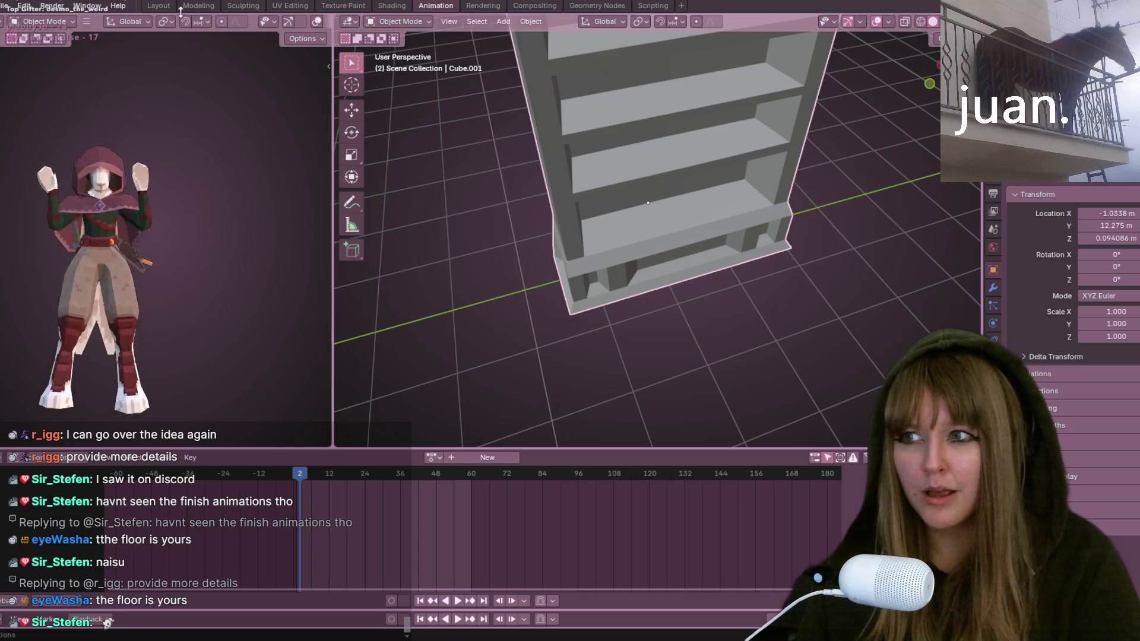
click(159, 6)
mouse_move(184, 297)
middle_down()
mouse_move(251, 280)
mouse_move(672, 297)
mouse_move(511, 324)
mouse_move(653, 195)
mouse_move(333, 283)
middle_up()
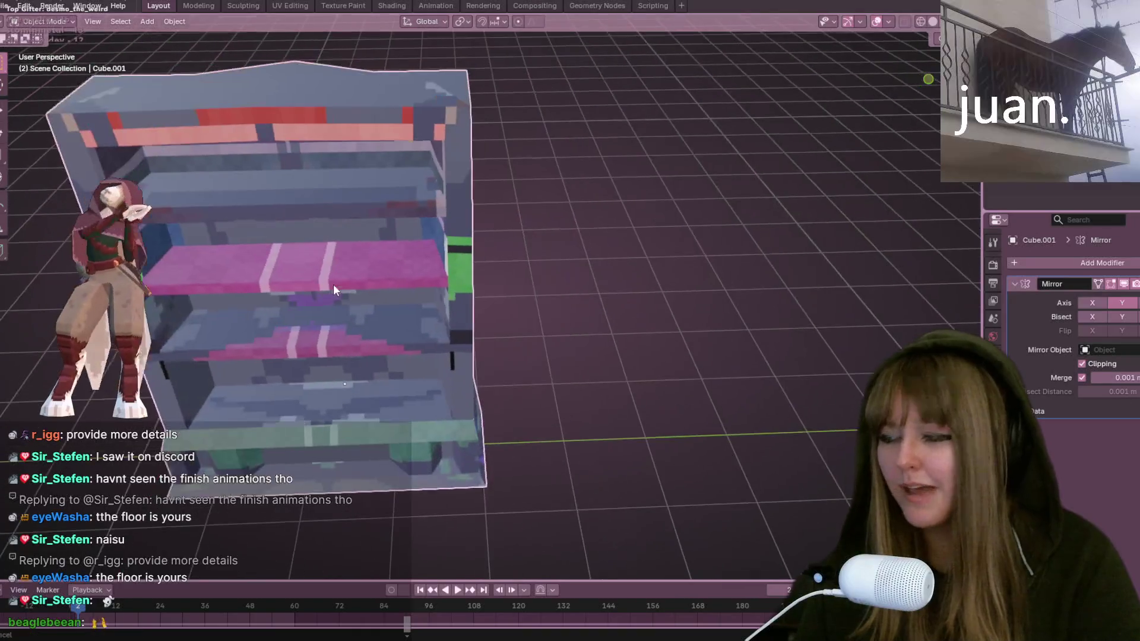
Step: Turn on X-Ray and apply the bookshelf's Mirror modifier
click(903, 22)
key(alt+z)
mouse_move(875, 65)
middle_down()
mouse_move(372, 312)
mouse_move(519, 201)
mouse_move(565, 196)
mouse_move(565, 234)
mouse_move(688, 269)
mouse_move(702, 282)
mouse_move(692, 285)
middle_up()
key(Tab)
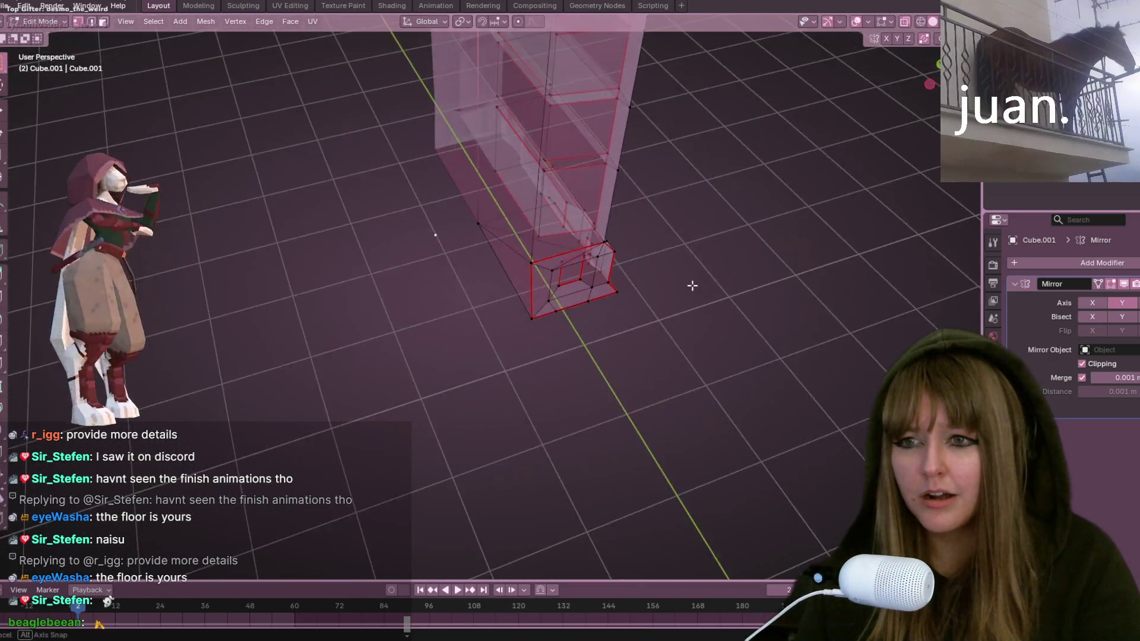
key(Tab)
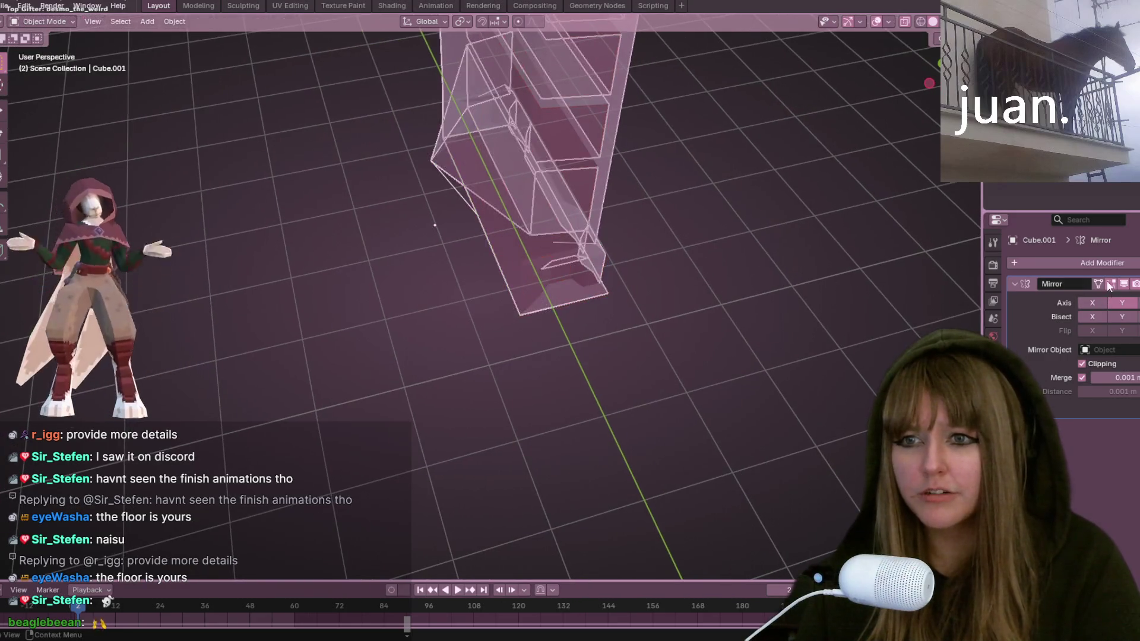
key(ctrl+a)
Step: In Front view, select the left vertex column and try hiding and moving it, undoing both
key(Tab)
mouse_move(623, 285)
middle_down()
mouse_move(565, 326)
mouse_move(560, 269)
mouse_move(343, 412)
mouse_move(489, 387)
middle_up()
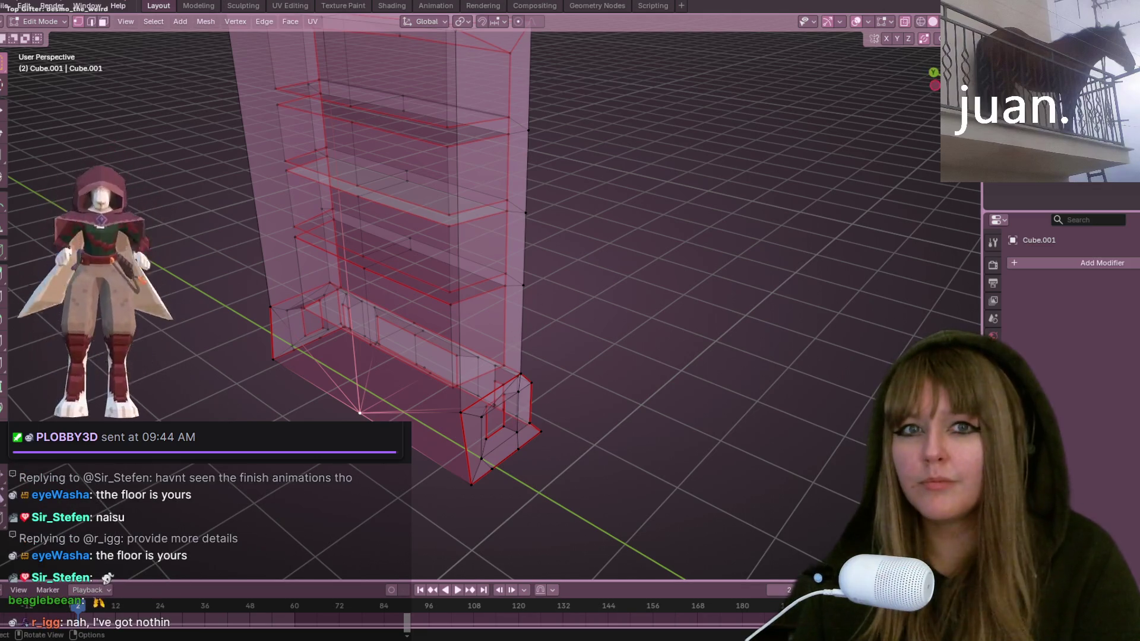
key(KP_1)
mouse_move(314, 74)
mouse_down()
mouse_move(375, 402)
mouse_move(388, 403)
mouse_up()
key(h)
key(ctrl+z)
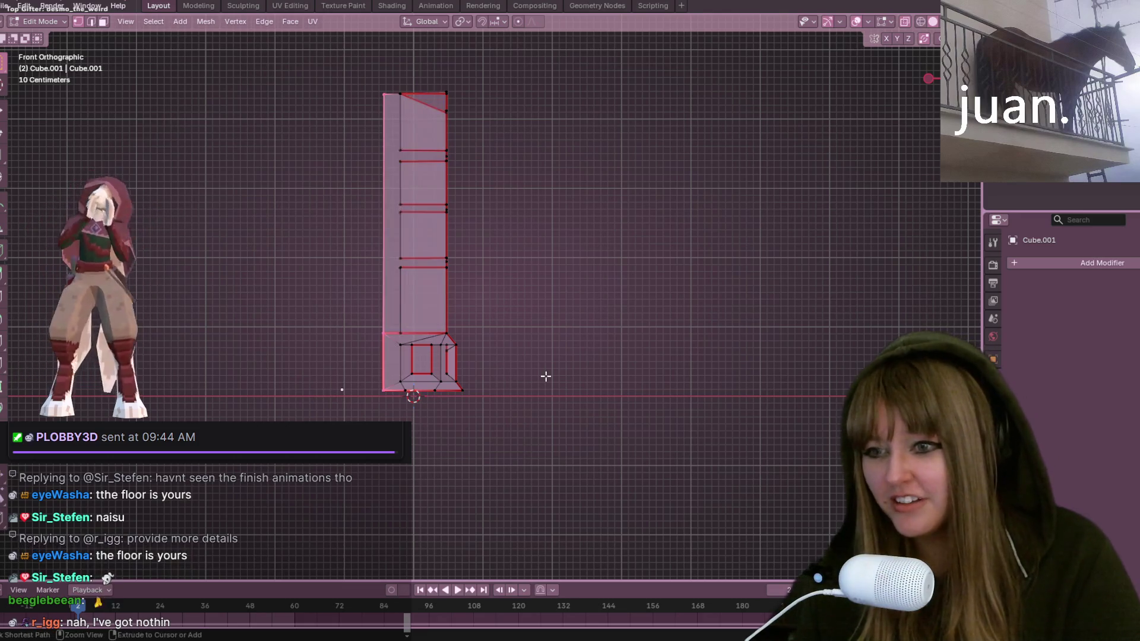
key(g)
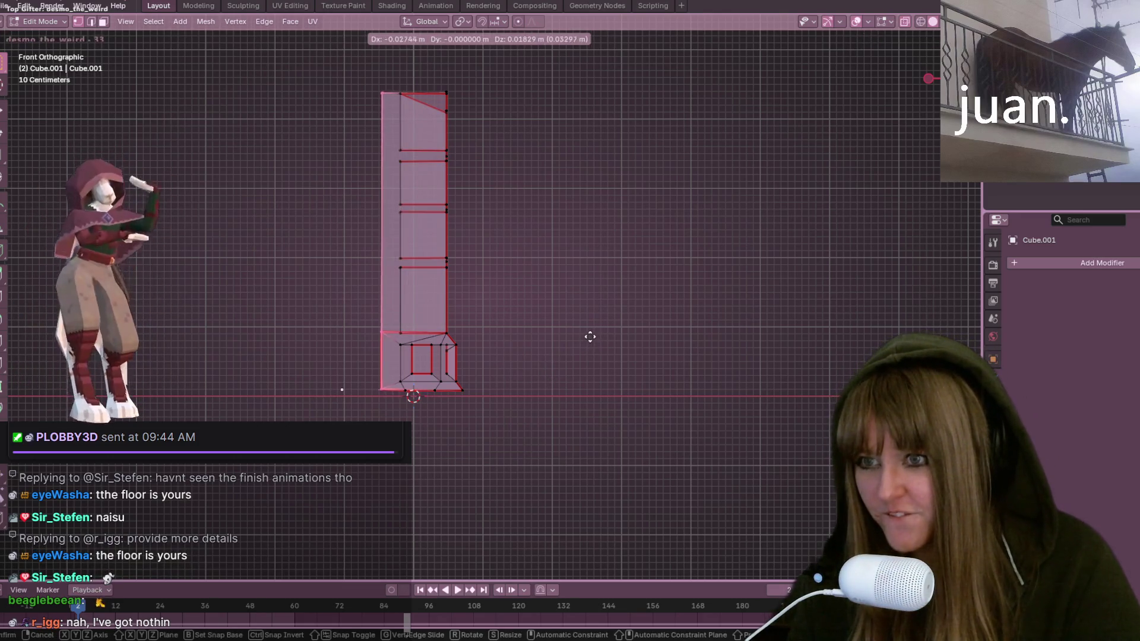
click(585, 335)
key(ctrl+z)
key(ctrl+z)
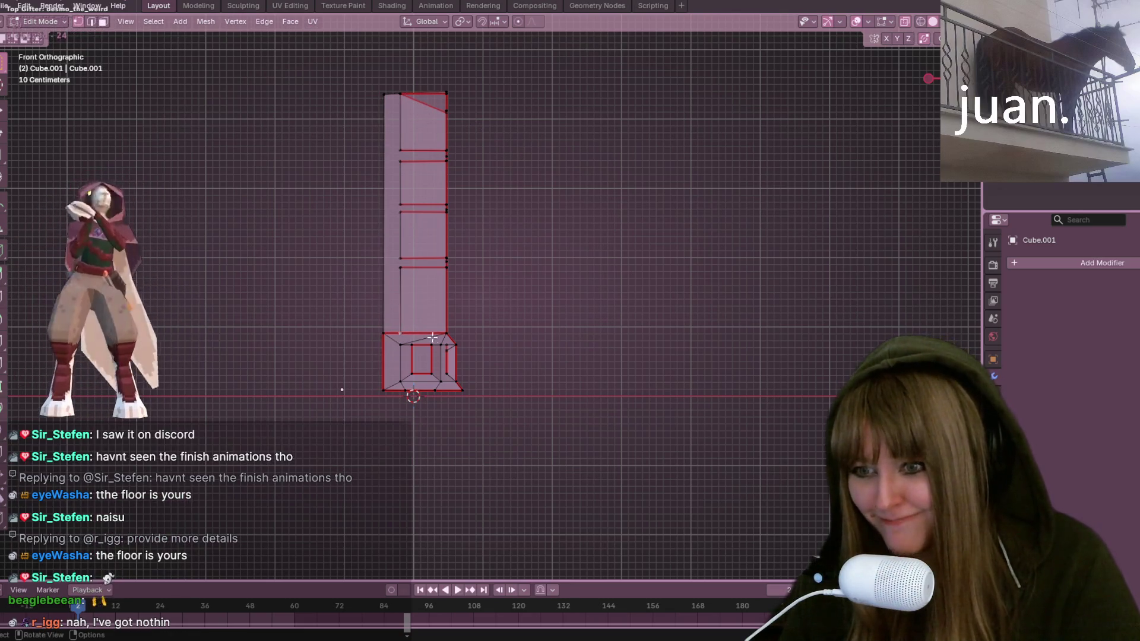
Step: Loop-cut horizontally across the cabinet panel, then delete one half's vertices in orthographic right view
scroll(426, 338, up, 2)
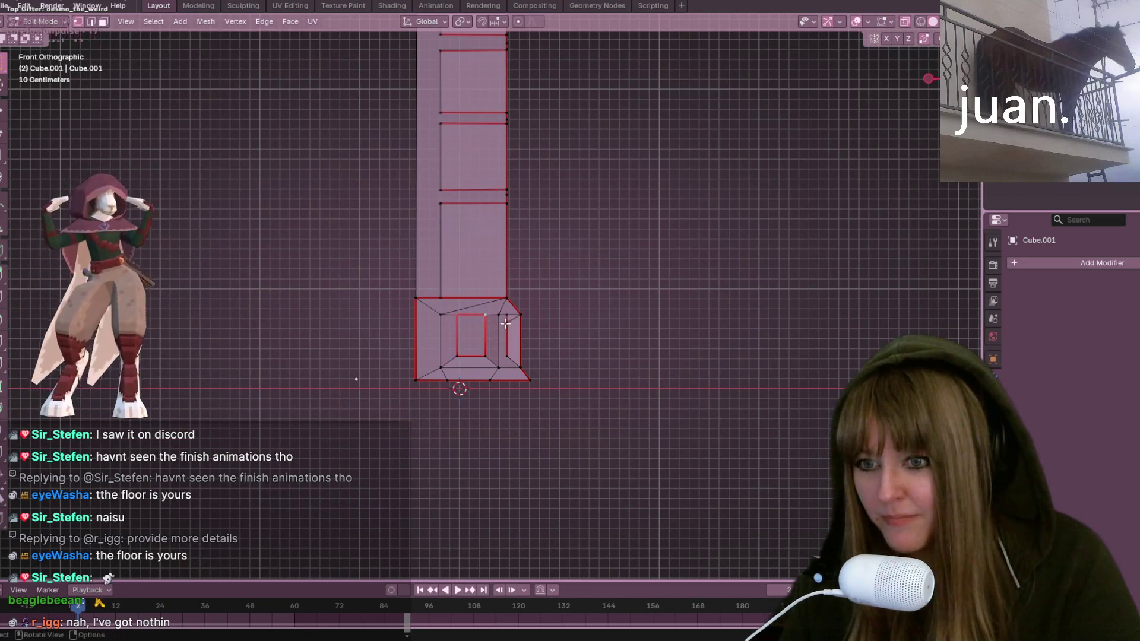
click(506, 327)
click(508, 330)
mouse_move(562, 326)
middle_down()
mouse_move(514, 318)
mouse_move(562, 326)
middle_up()
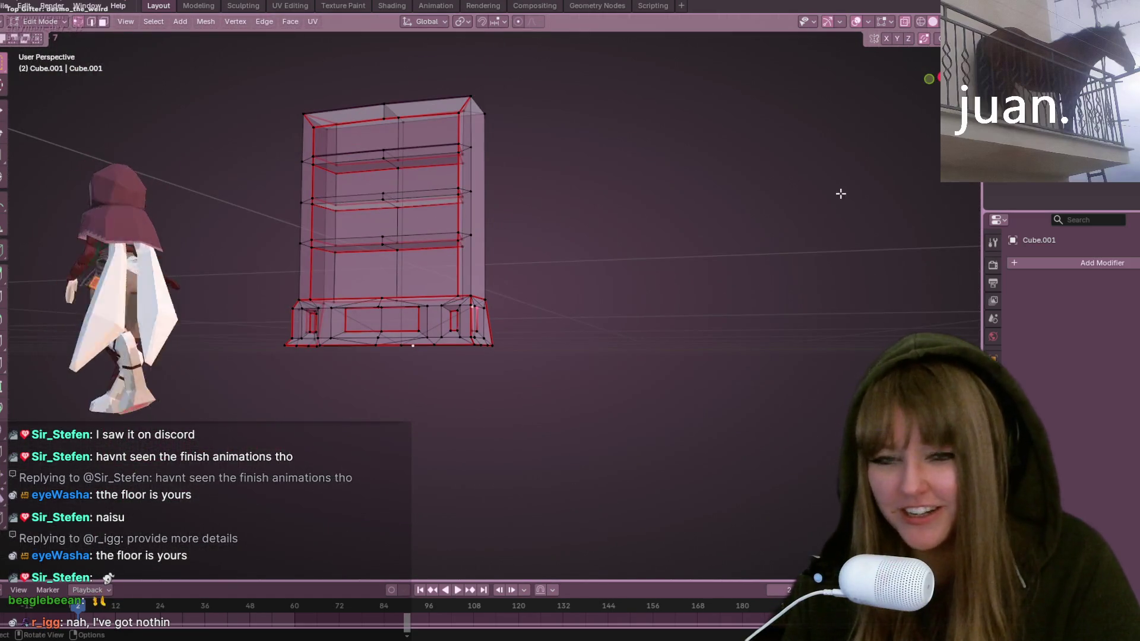
key(KP_5)
click(931, 76)
drag(415, 34, 565, 438)
key(x)
click(565, 439)
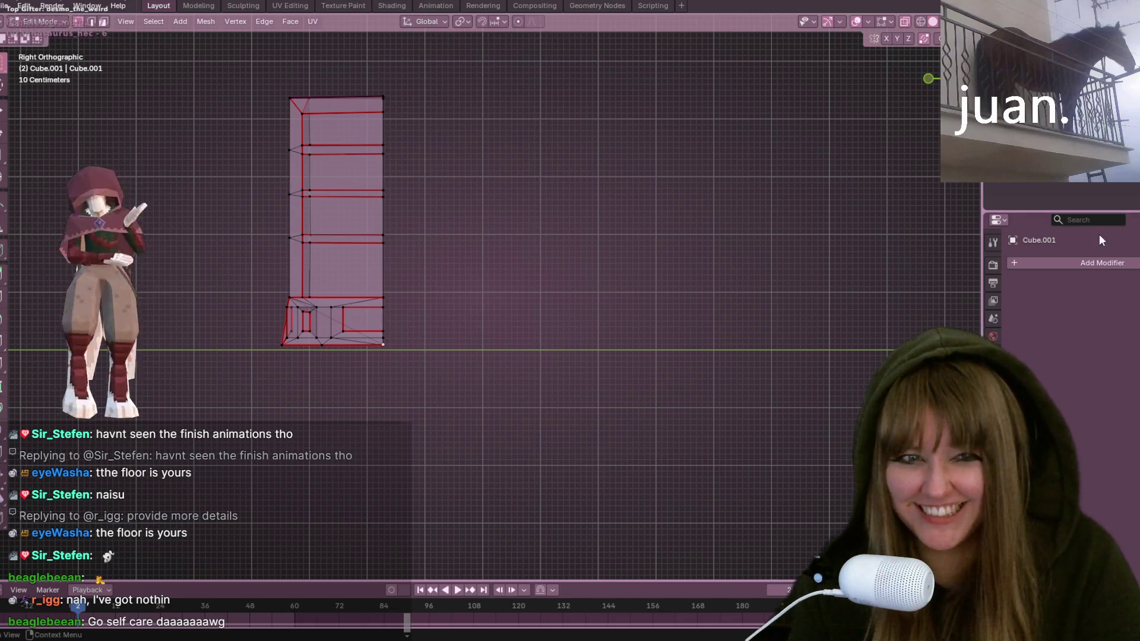
click(1056, 263)
Step: Add a Mirror modifier with Axis Y on and Axis X off
key(space)
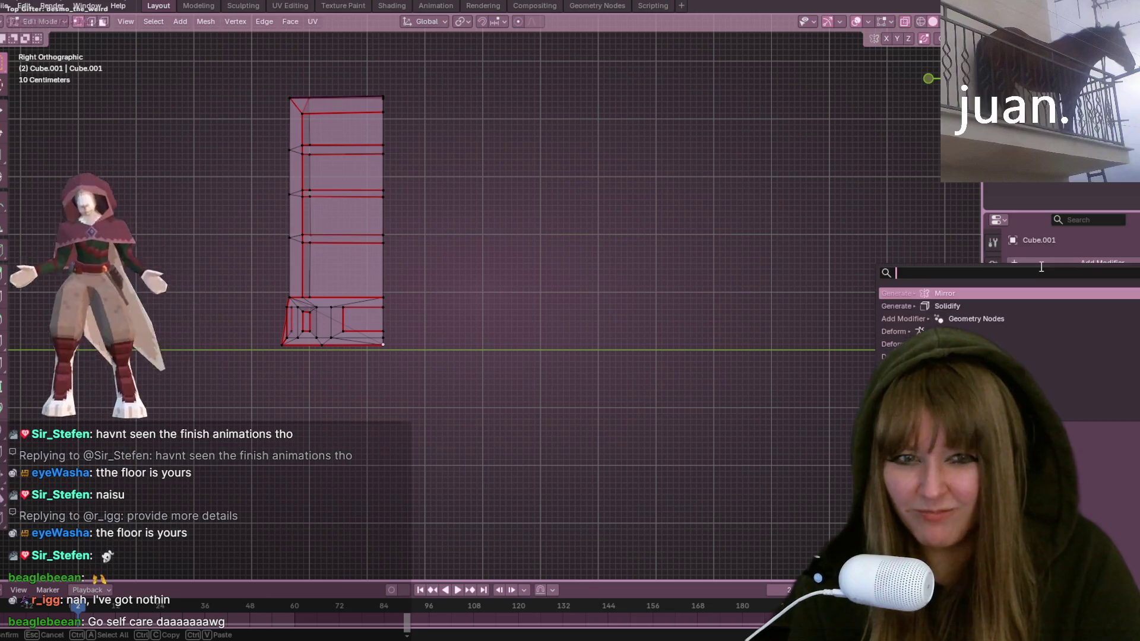
click(970, 293)
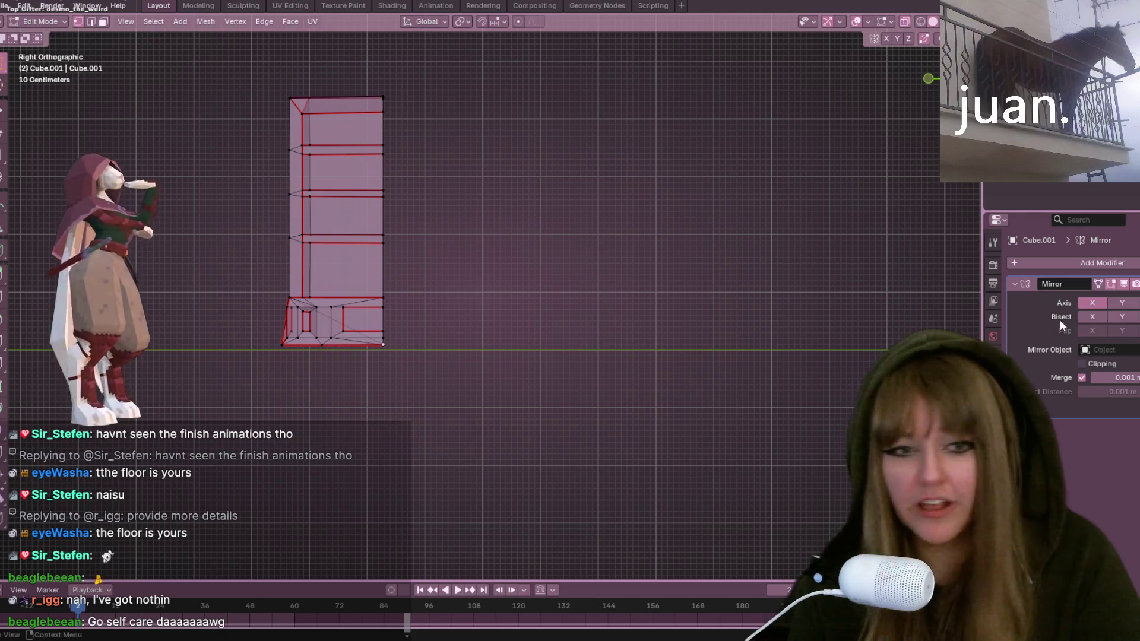
click(1121, 303)
click(1093, 303)
scroll(600, 318, up, 2)
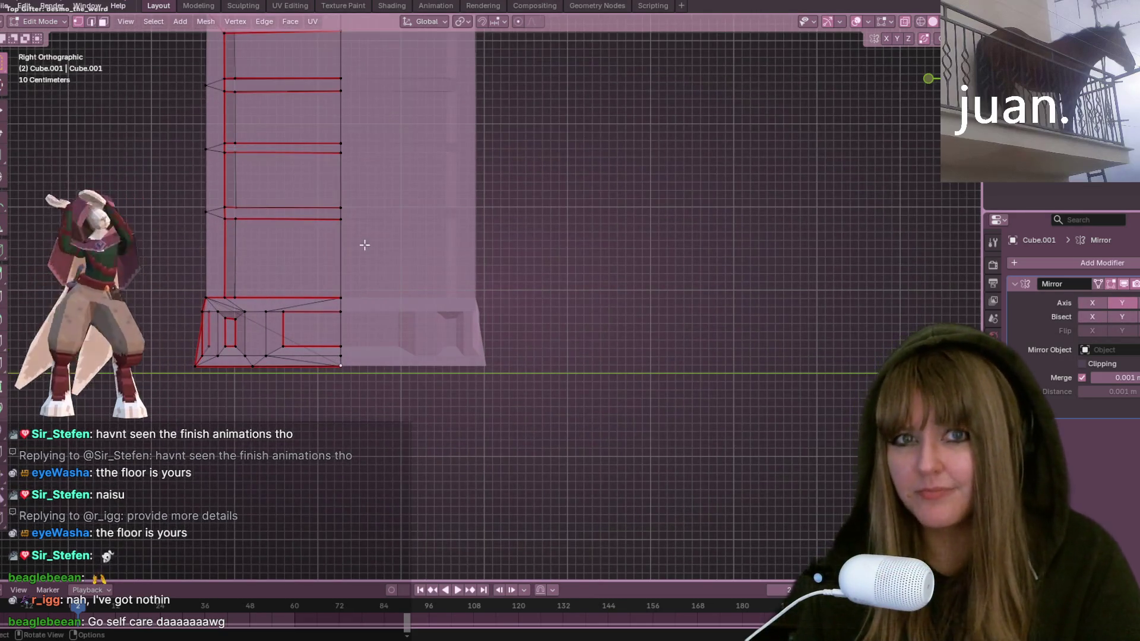
middle_drag(358, 241, 661, 301)
middle_drag(488, 115, 511, 141)
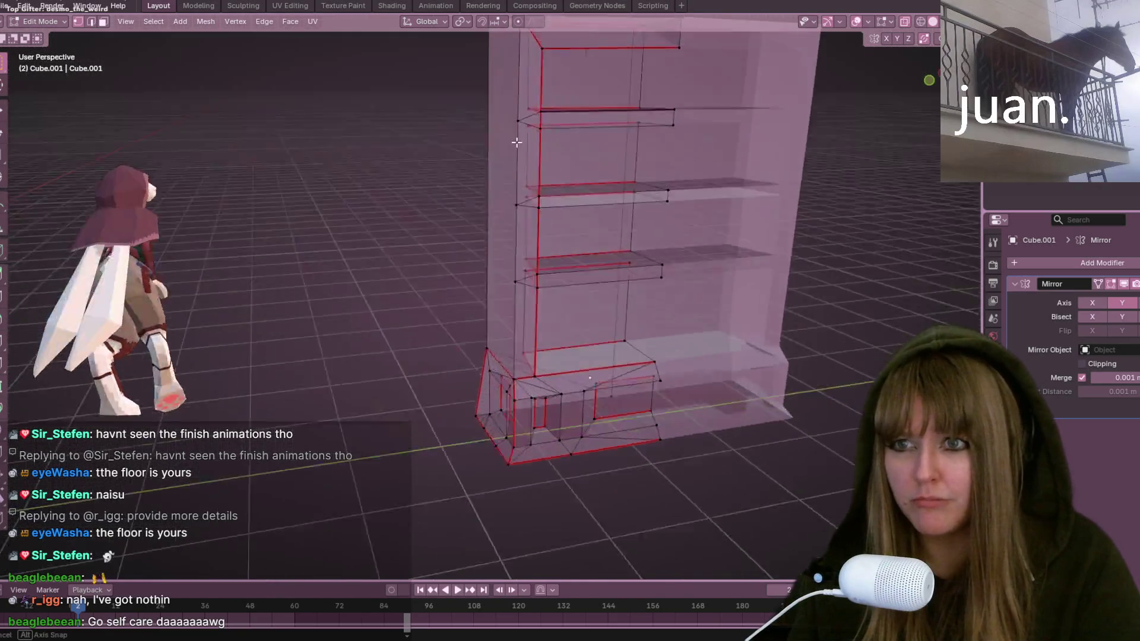
scroll(510, 140, down, 3)
mouse_move(746, 267)
middle_down()
mouse_move(464, 322)
mouse_move(508, 237)
mouse_move(357, 247)
mouse_move(614, 382)
mouse_move(795, 160)
middle_up()
Step: Return to object mode and turn off X-Ray display
key(Tab)
click(904, 22)
mouse_move(882, 47)
middle_down()
mouse_move(577, 153)
mouse_move(606, 94)
middle_up()
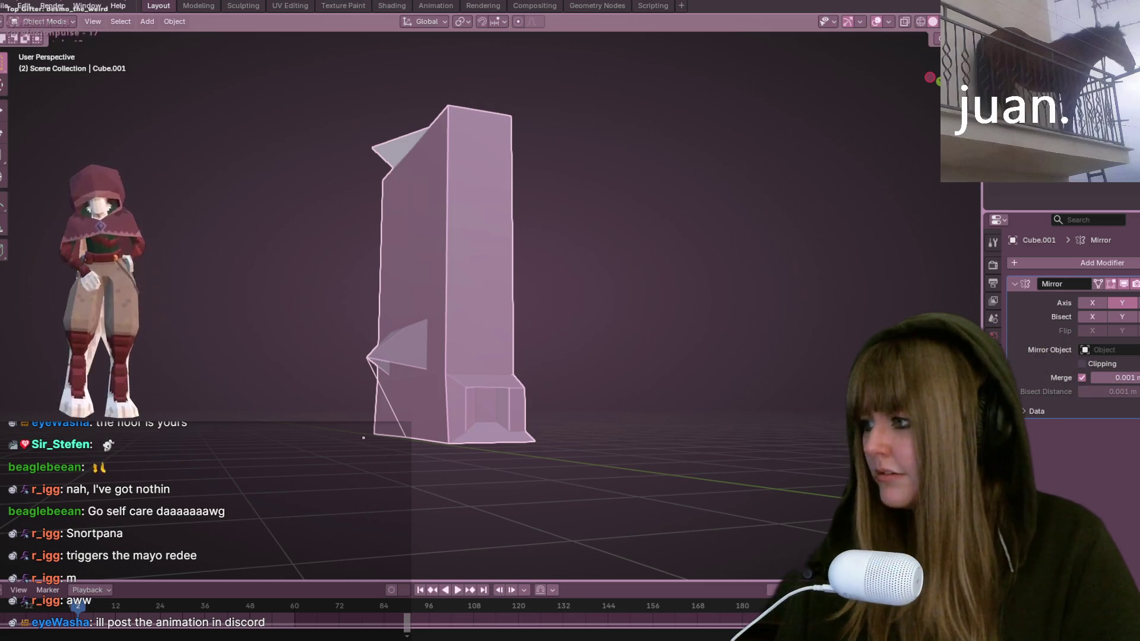
mouse_move(382, 297)
middle_down()
mouse_move(559, 349)
mouse_move(584, 552)
mouse_move(642, 347)
middle_up()
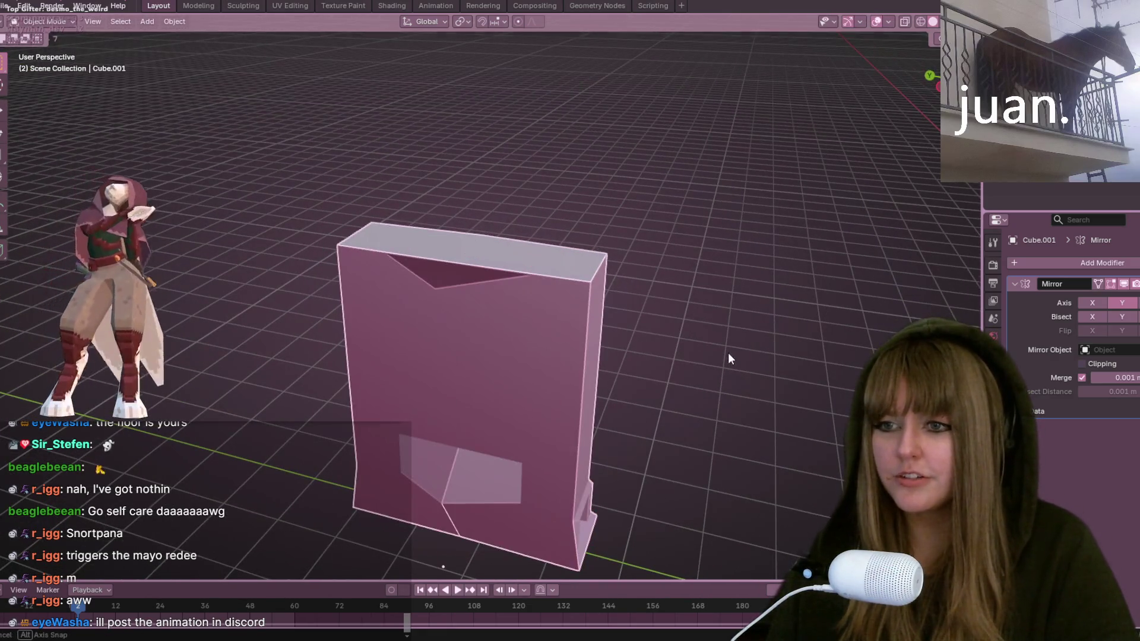
middle_drag(728, 353, 689, 216)
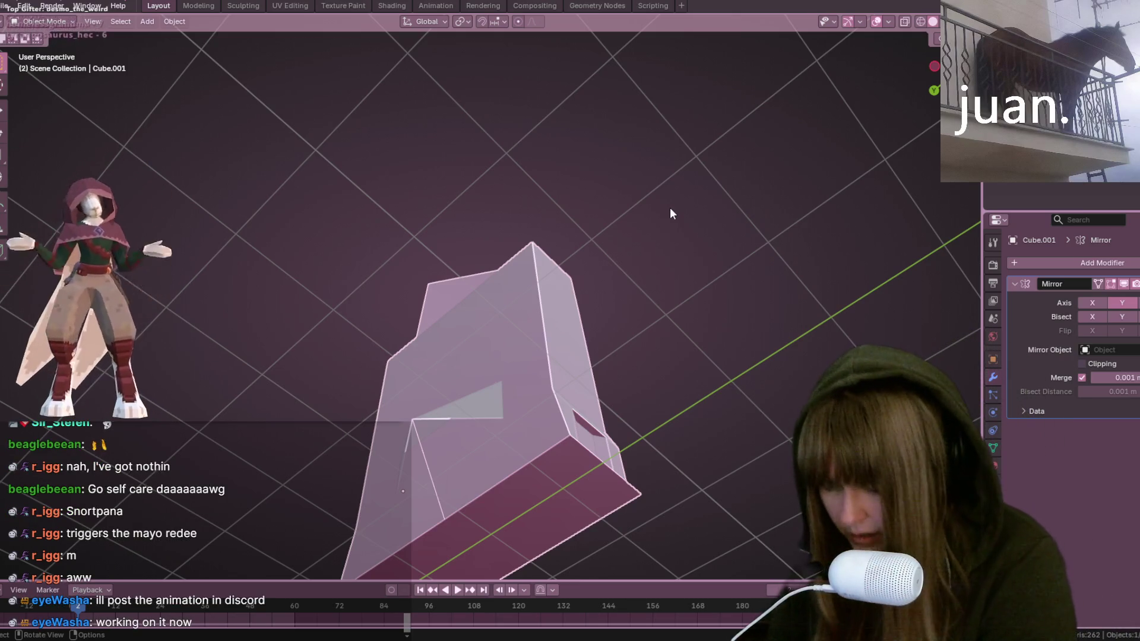
key(Tab)
key(ctrl+n)
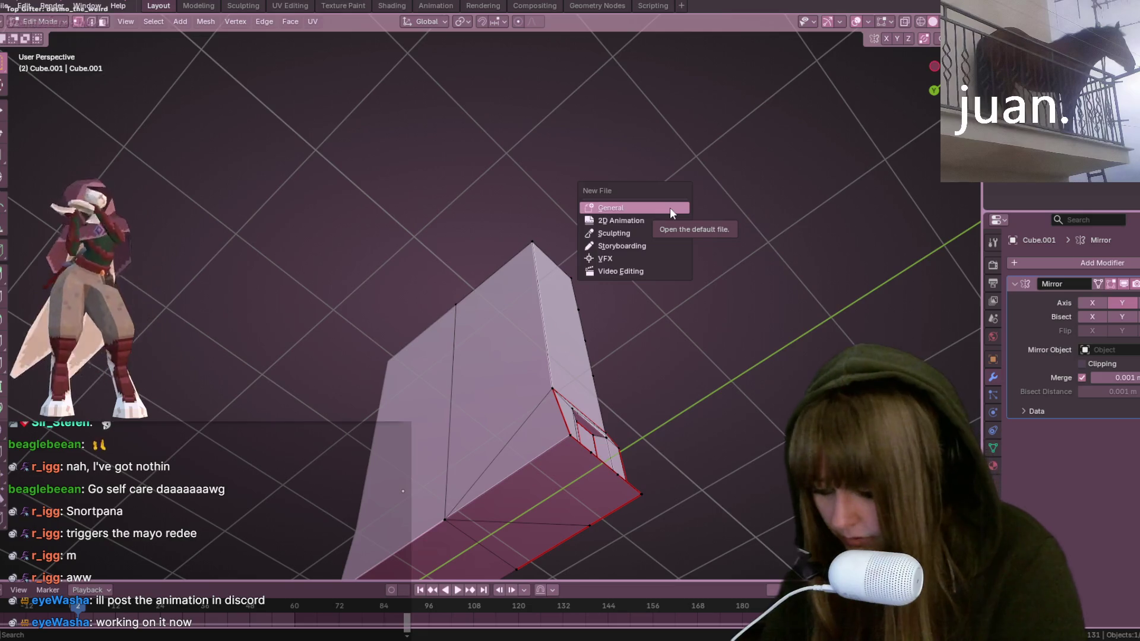
key(ctrl+h)
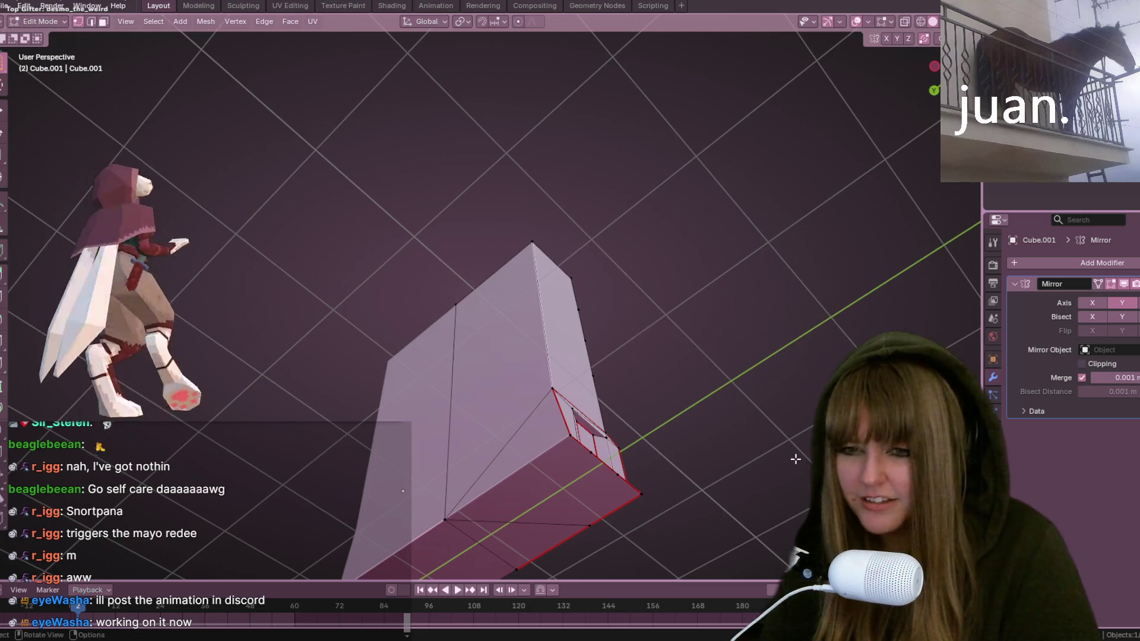
mouse_move(788, 395)
middle_down()
mouse_move(813, 410)
mouse_move(847, 399)
middle_up()
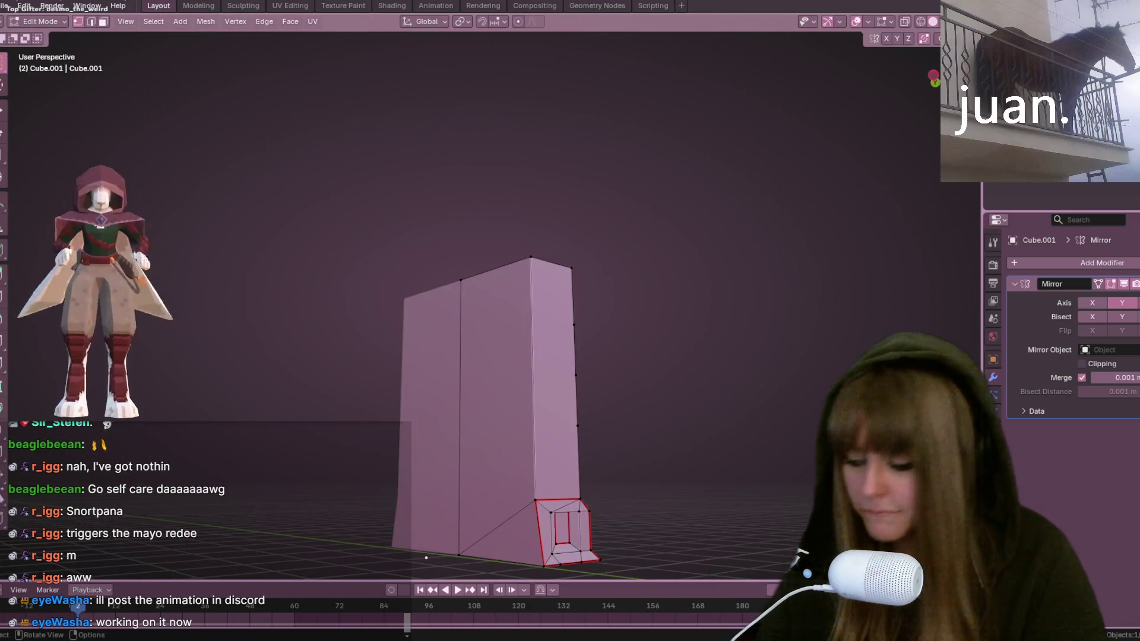
key(grave)
key(Escape)
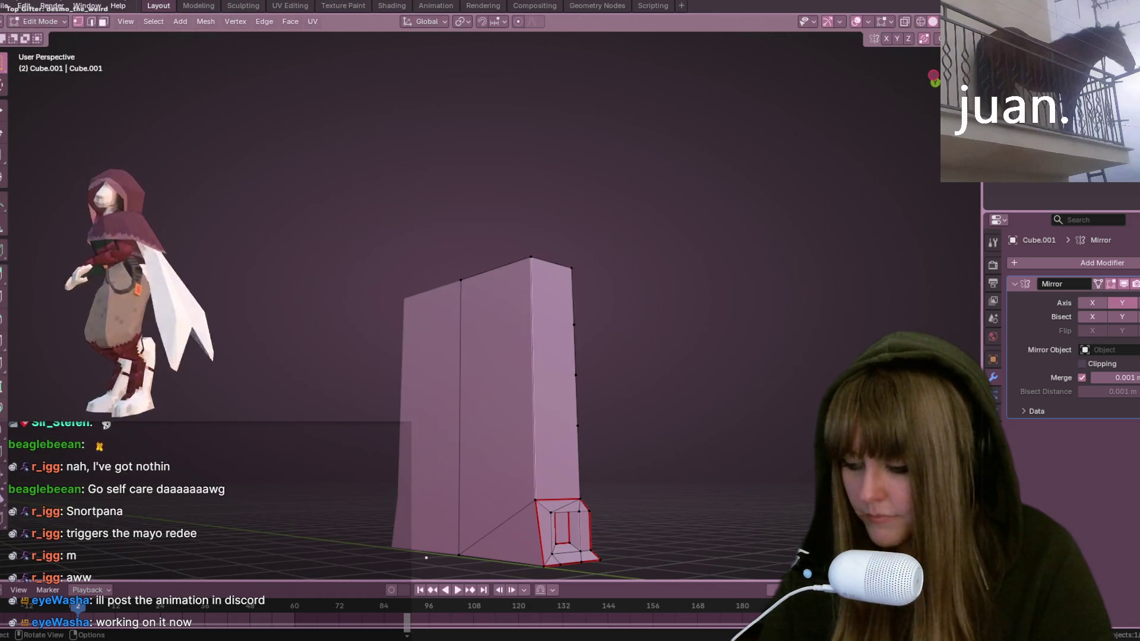
key(grave)
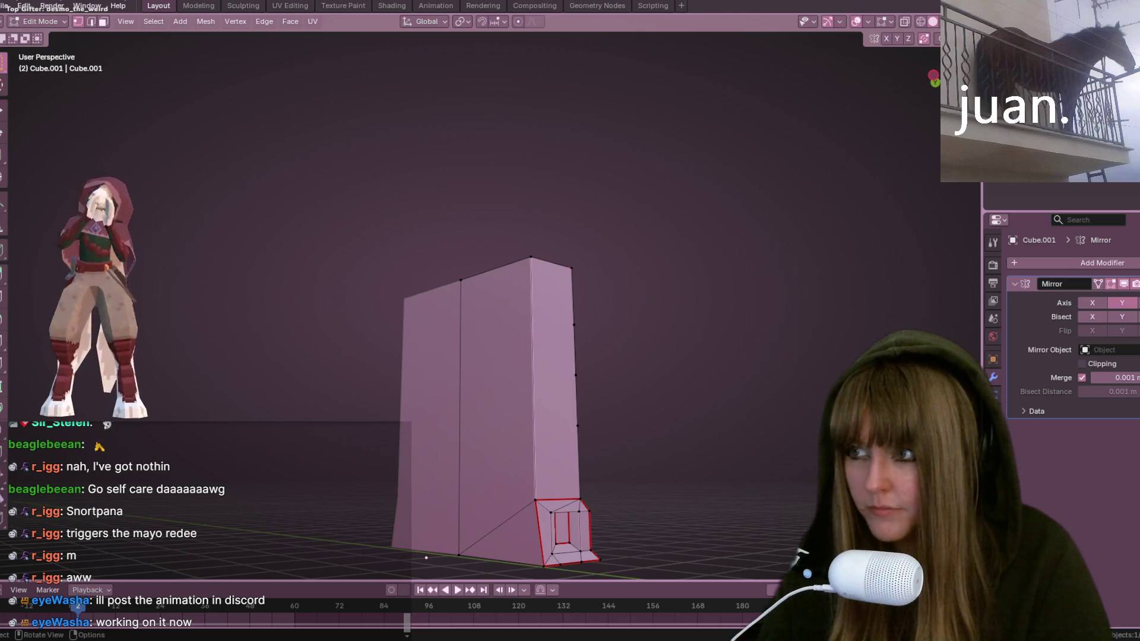
key(Escape)
middle_drag(781, 349, 570, 348)
key(grave)
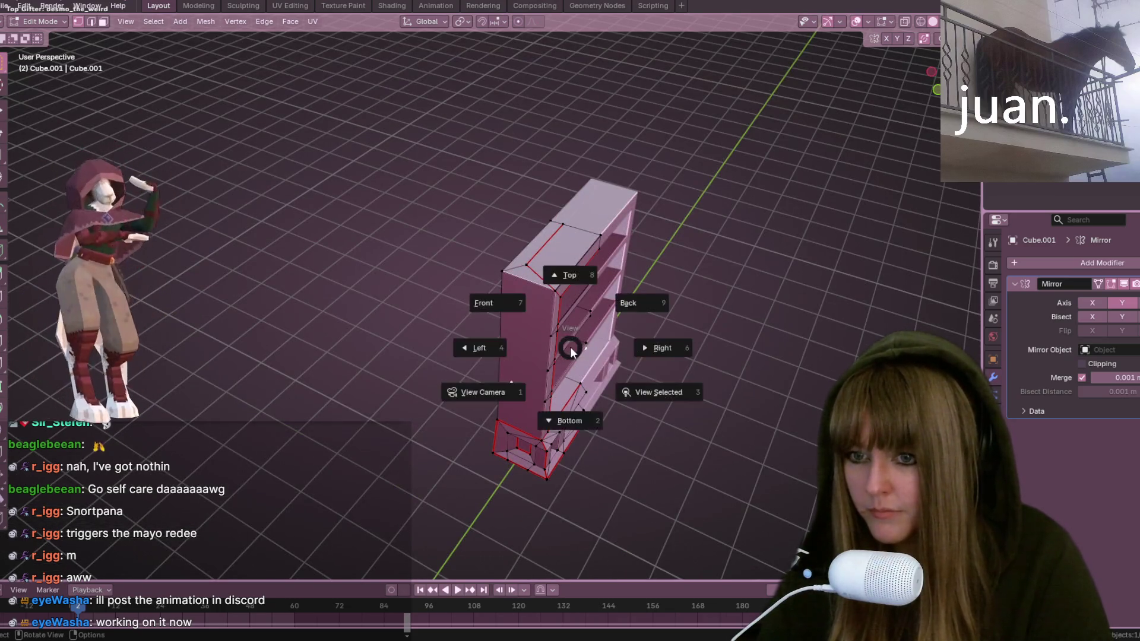
key(Escape)
key(Tab)
key(grave)
key(Escape)
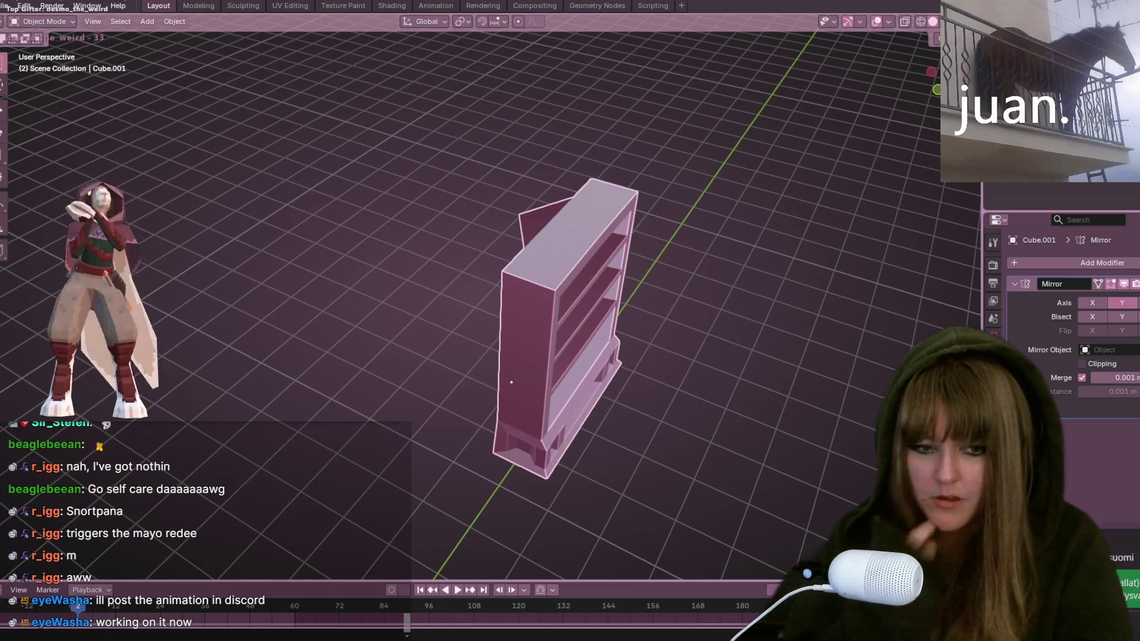
key(KP_Divide)
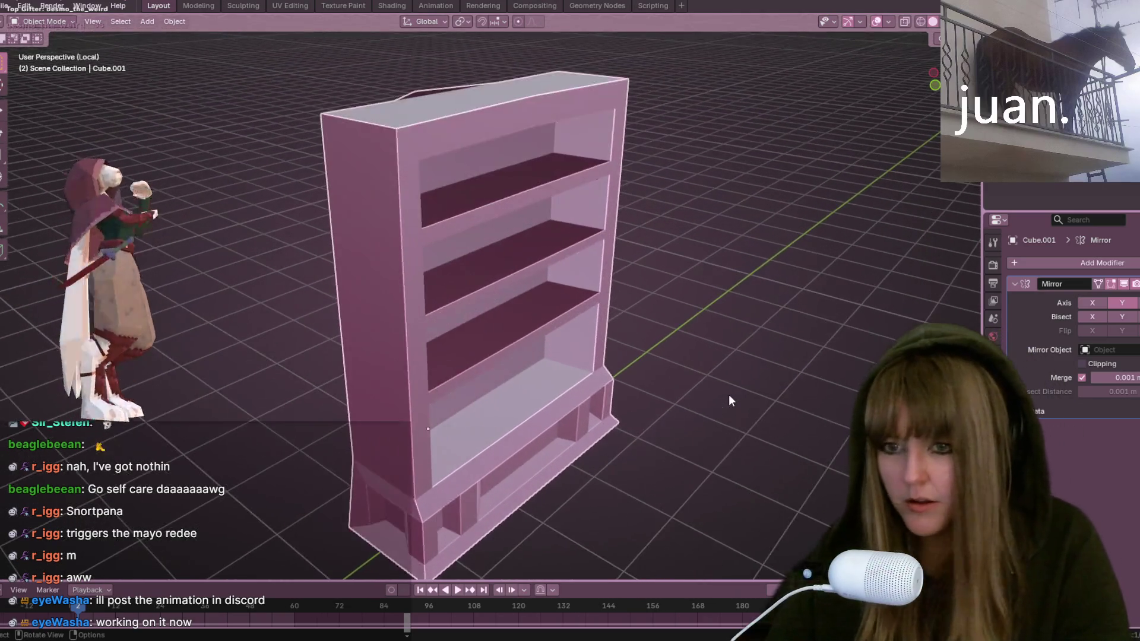
key(KP_Divide)
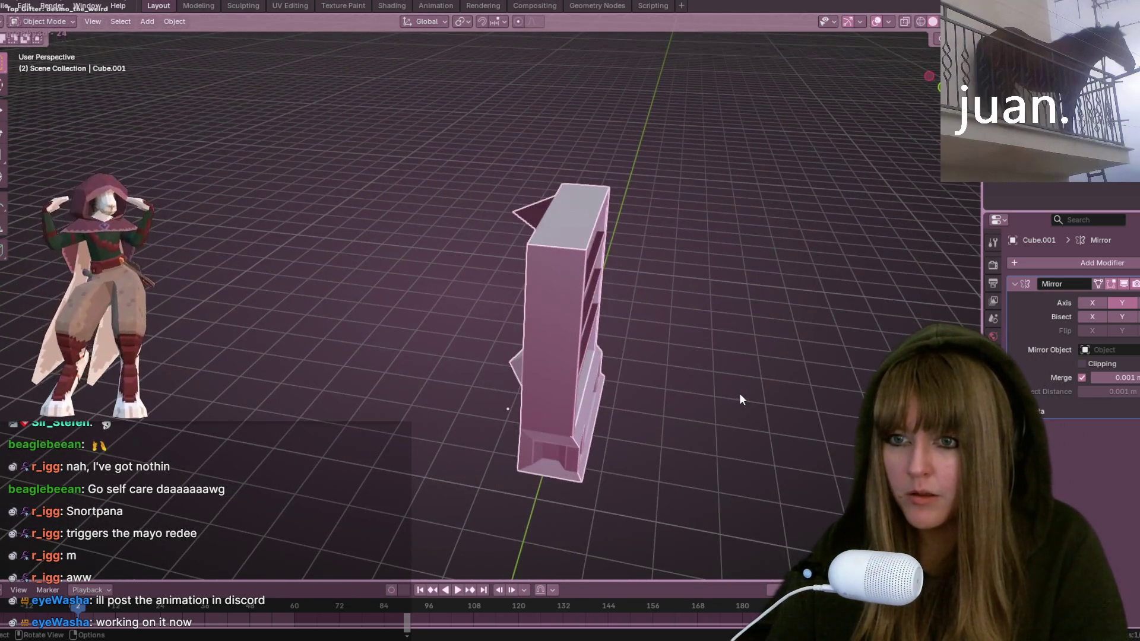
key(Tab)
scroll(655, 387, up, 3)
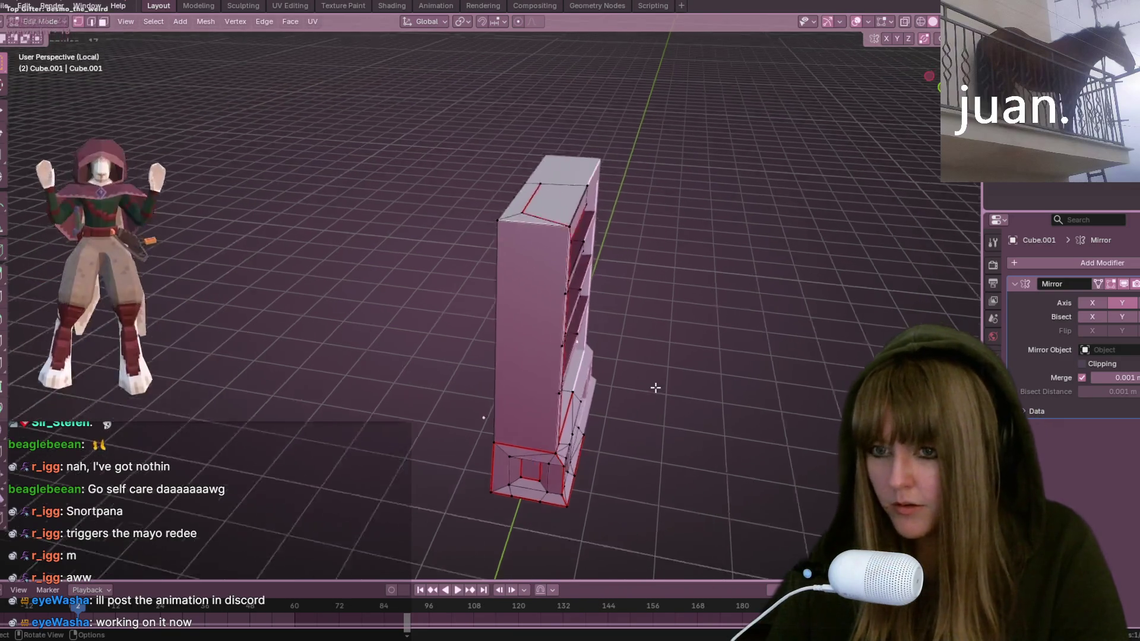
Step: In Front view, edge-slide the inset opening's top edge down with factor 0.367
scroll(656, 387, down, 2)
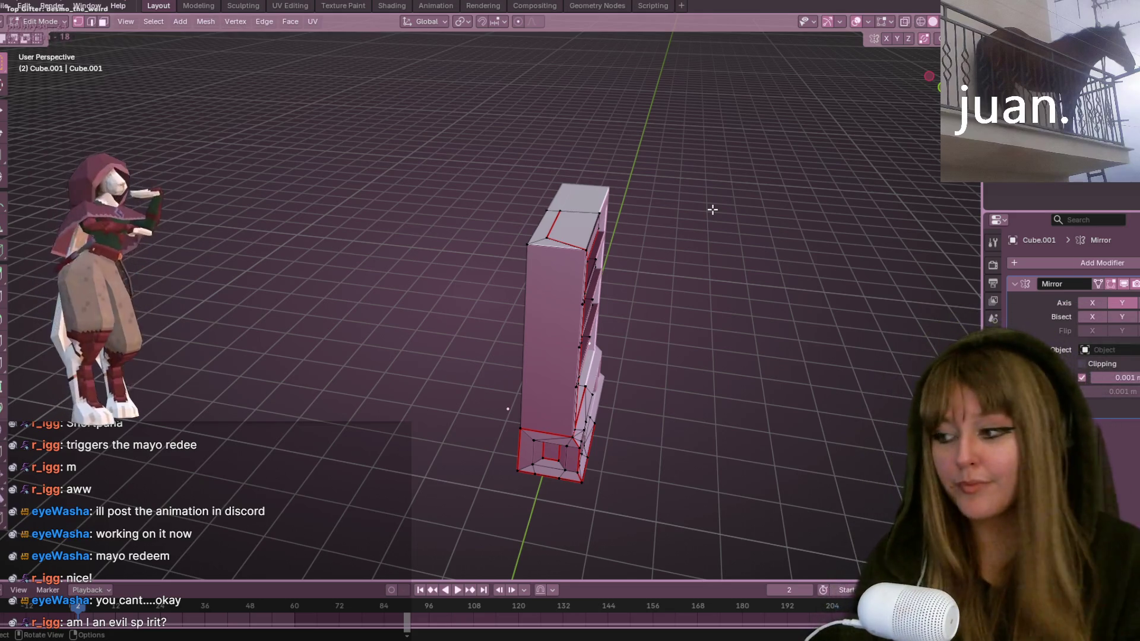
mouse_move(712, 210)
middle_down()
mouse_move(681, 194)
mouse_move(664, 143)
mouse_move(558, 354)
mouse_move(533, 355)
middle_up()
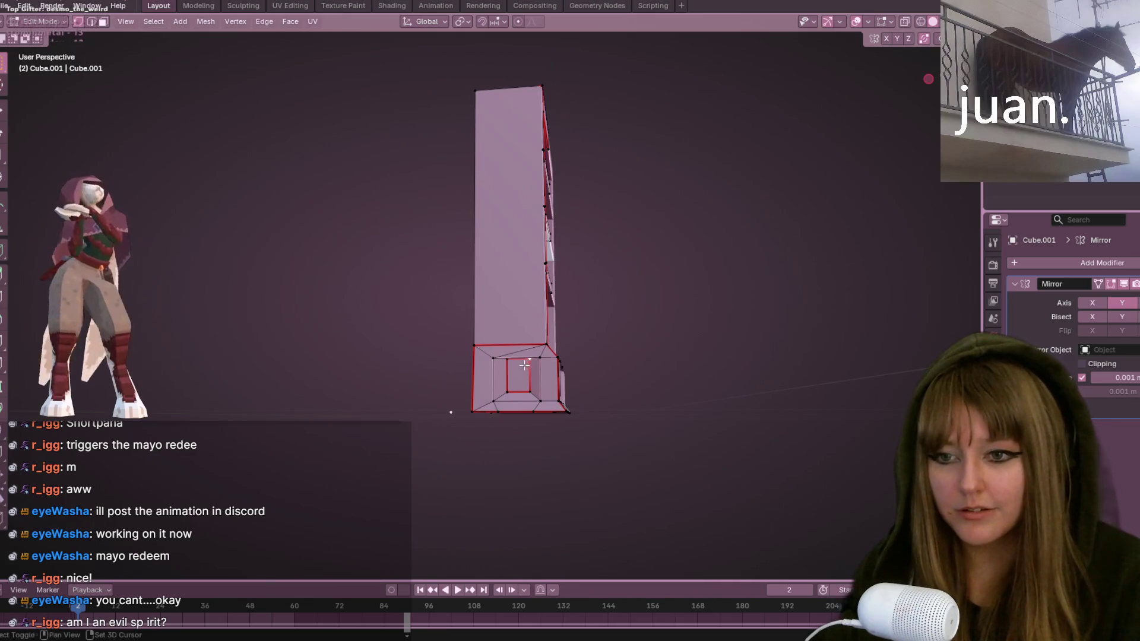
middle_drag(608, 364, 611, 415)
key(KP_1)
scroll(674, 244, up, 5)
key(g)
key(g)
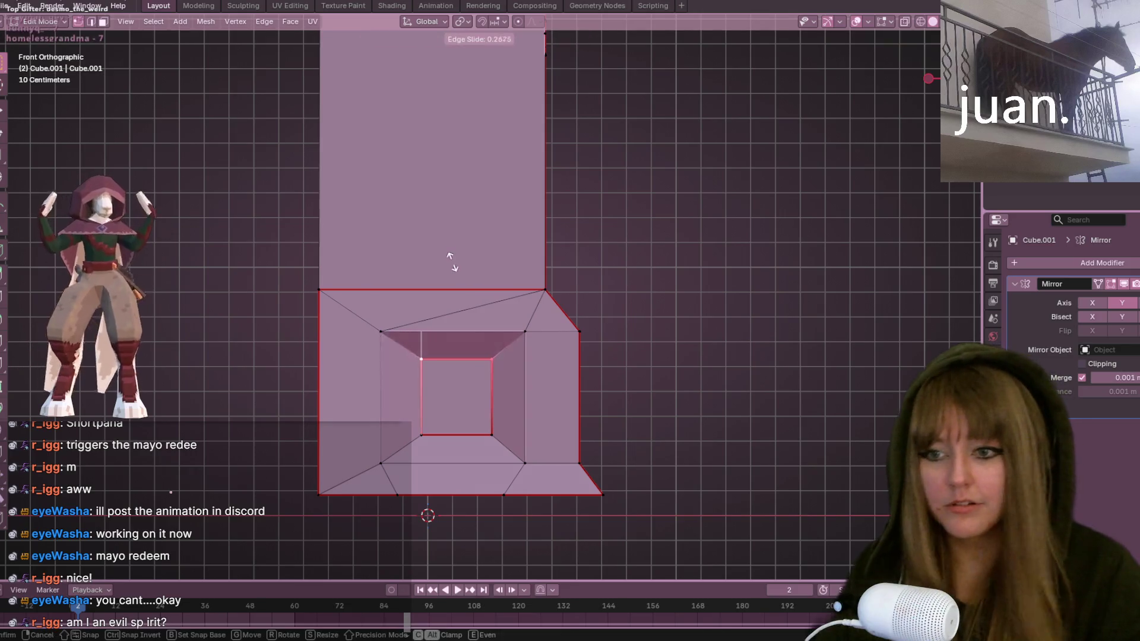
click(449, 267)
Step: Switch to object mode and orbit around the bookshelf
middle_drag(450, 268, 695, 346)
scroll(695, 346, down, 10)
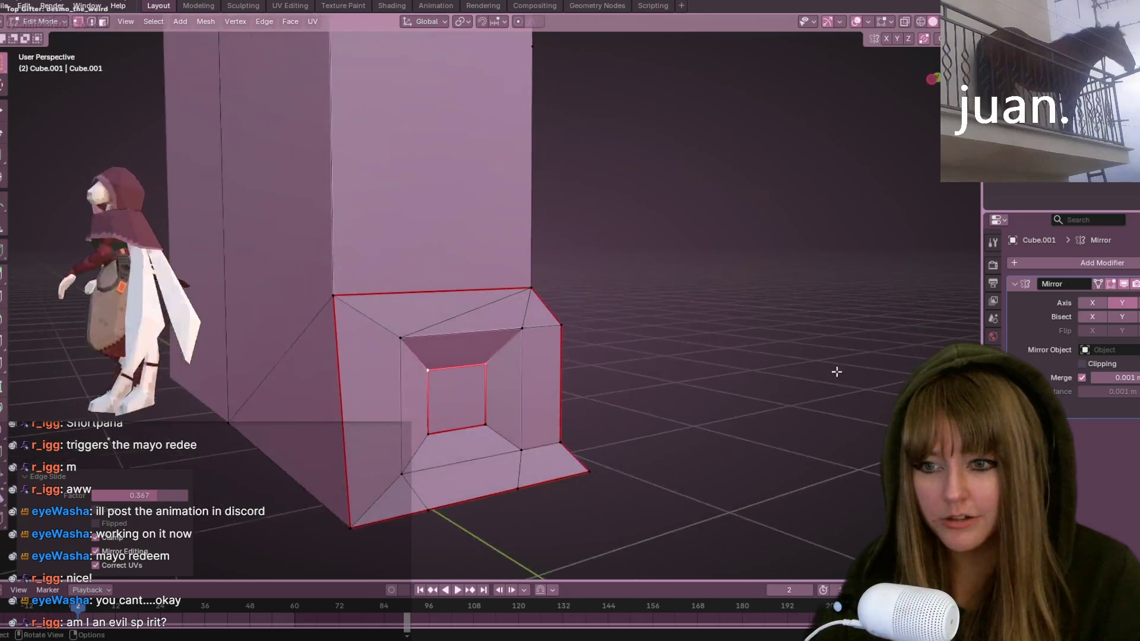
key(Tab)
scroll(608, 369, up, 5)
mouse_move(649, 333)
middle_down()
mouse_move(592, 325)
mouse_move(566, 222)
mouse_move(408, 269)
mouse_move(368, 325)
mouse_move(407, 387)
mouse_move(428, 390)
middle_up()
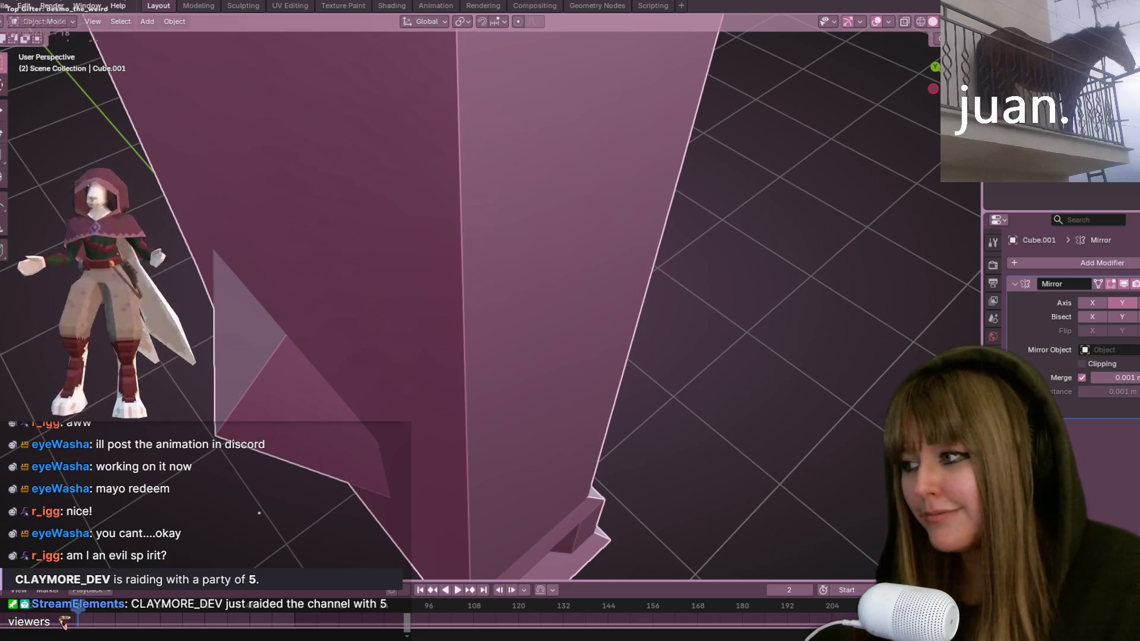
Step: Merge the mirror-seam vertices By Distance, removing 2, after undoing a merge At Center
key(KP_Decimal)
key(Tab)
key(m)
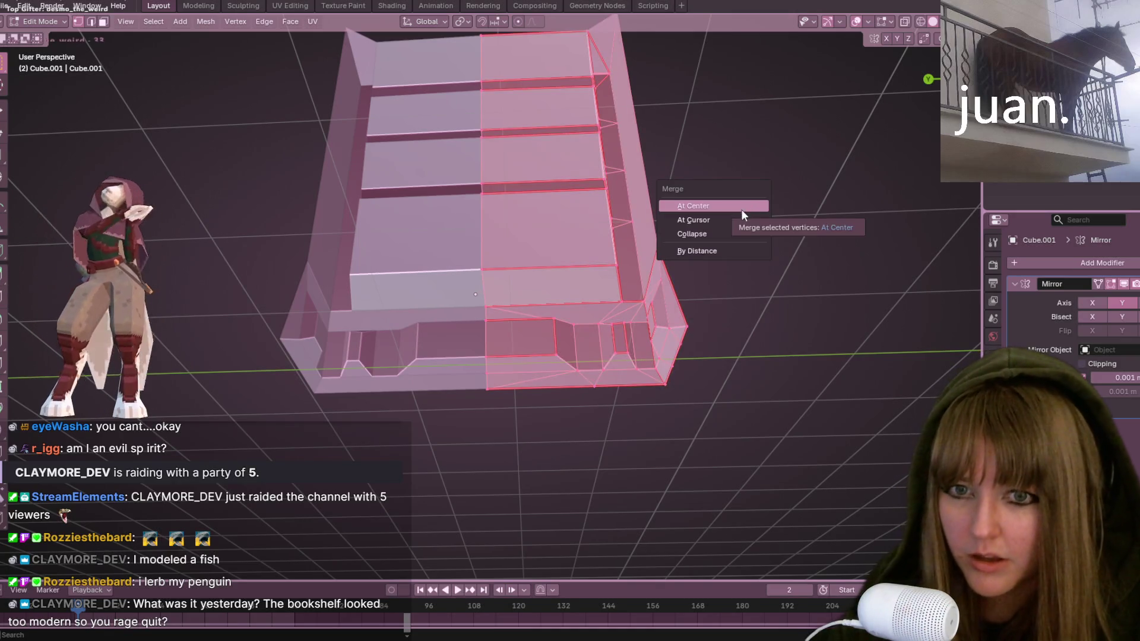
click(739, 211)
key(ctrl+z)
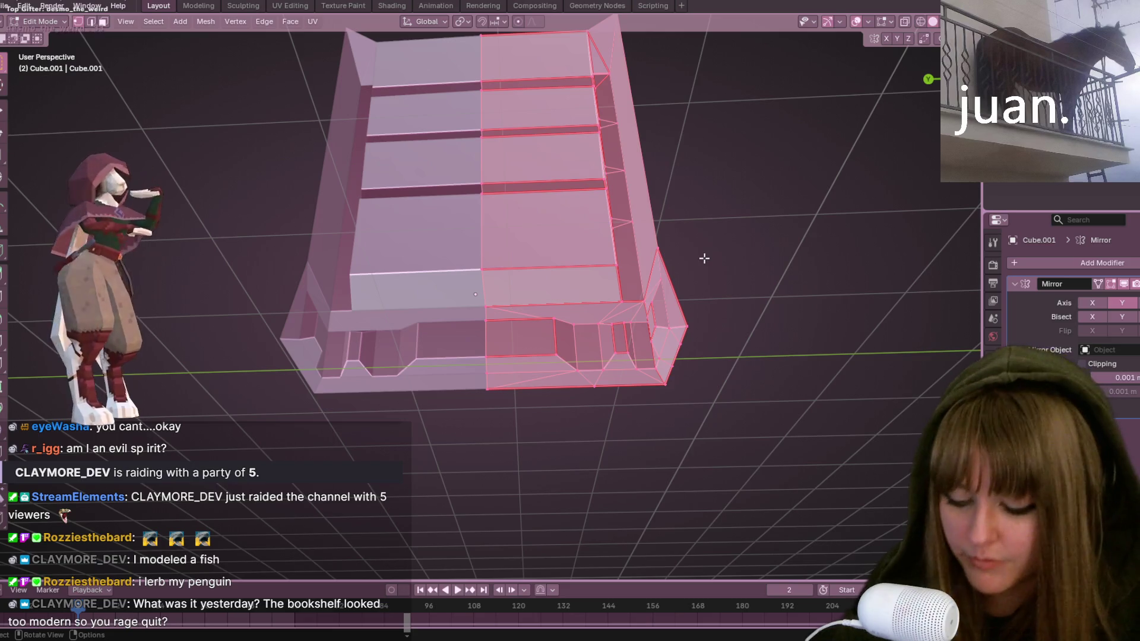
key(shift+s)
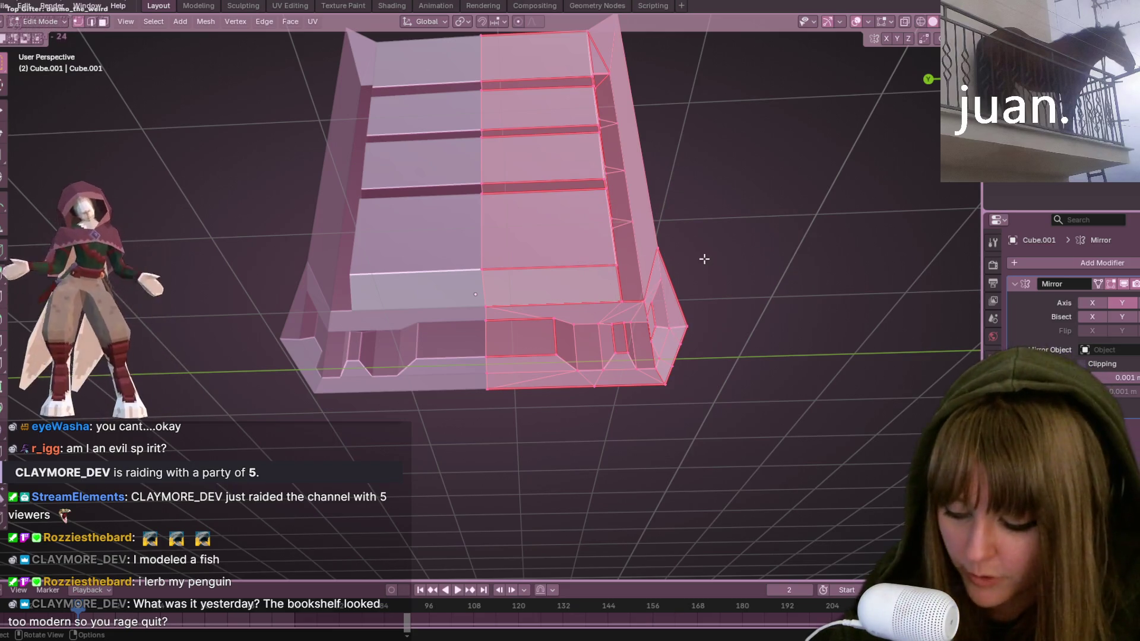
key(m)
click(665, 306)
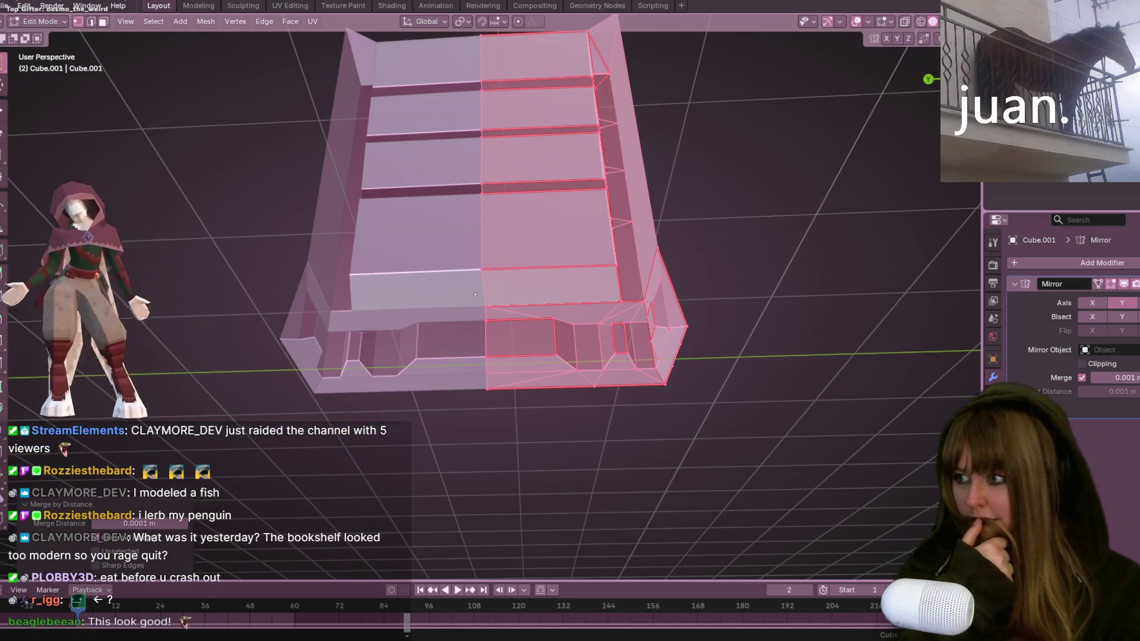
key(Tab)
Step: Delete the back panel's vertices so the shelves show through
mouse_move(260, 165)
middle_down()
mouse_move(712, 249)
mouse_move(900, 305)
mouse_move(871, 225)
mouse_move(487, 230)
mouse_move(669, 257)
mouse_move(641, 308)
mouse_move(629, 299)
middle_up()
key(Tab)
right_click(491, 229)
middle_drag(569, 238, 500, 152)
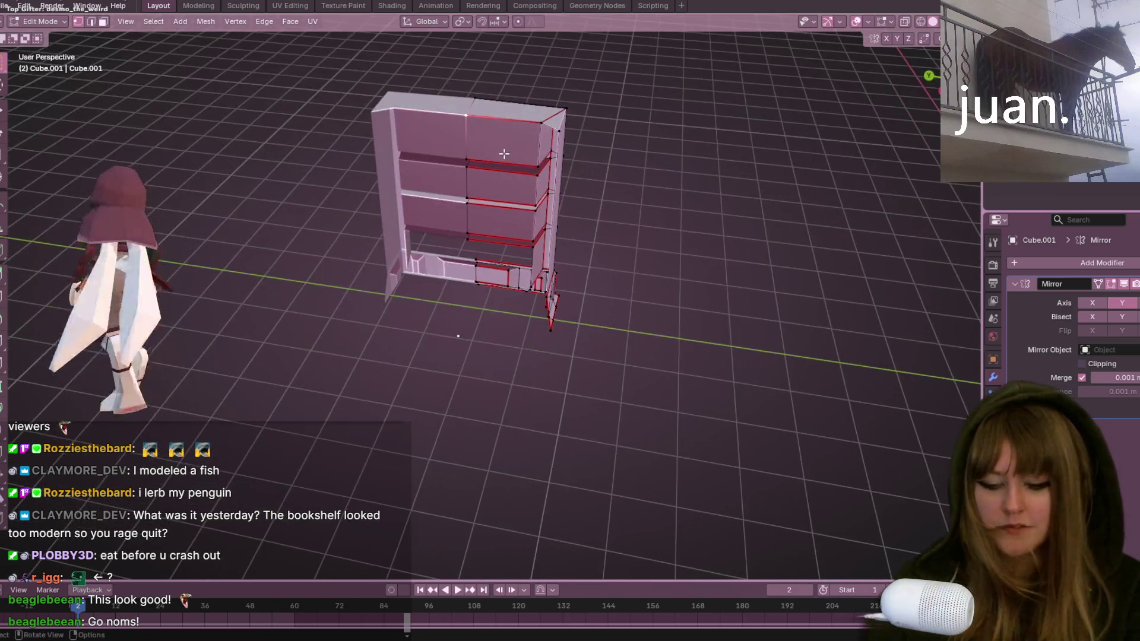
key(x)
click(500, 155)
mouse_move(689, 226)
middle_down()
mouse_move(660, 219)
mouse_move(628, 146)
mouse_move(513, 213)
mouse_move(536, 315)
mouse_move(583, 208)
mouse_move(559, 102)
mouse_move(594, 268)
mouse_move(605, 275)
middle_up()
Step: Check the mirrored result, reveal the hidden lower faces with Alt+H, and view from below
key(Tab)
key(a)
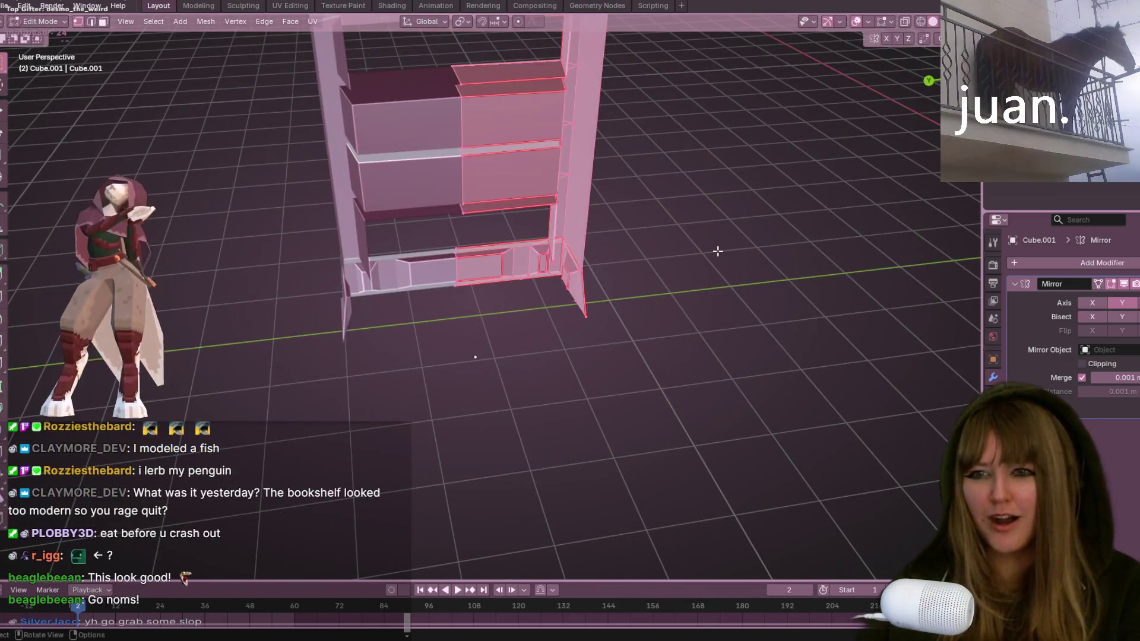
key(Tab)
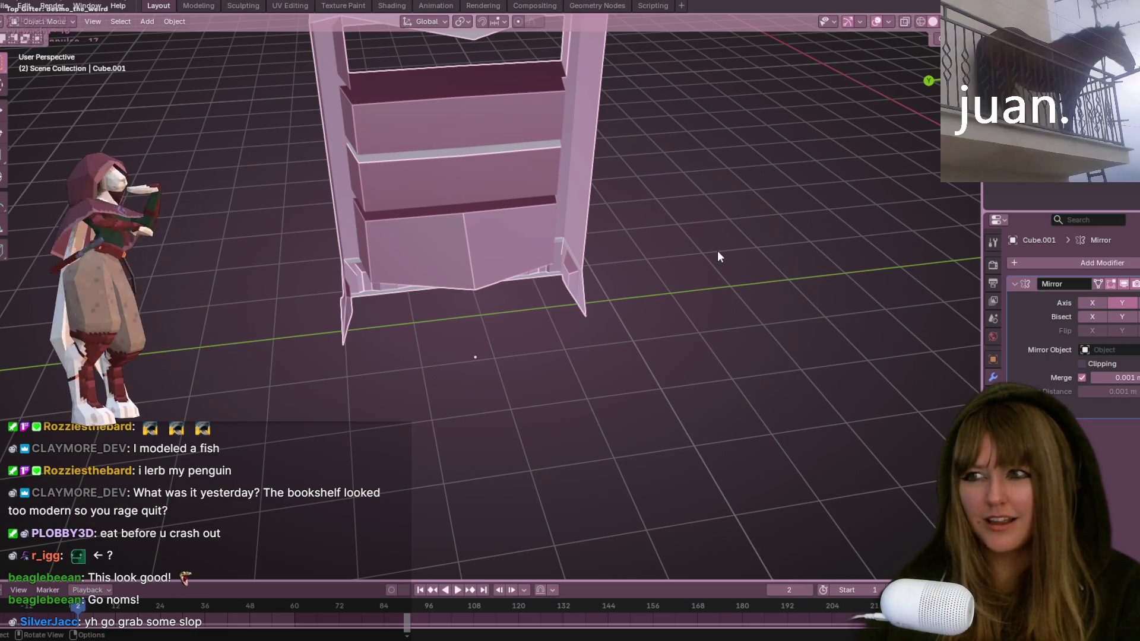
key(Tab)
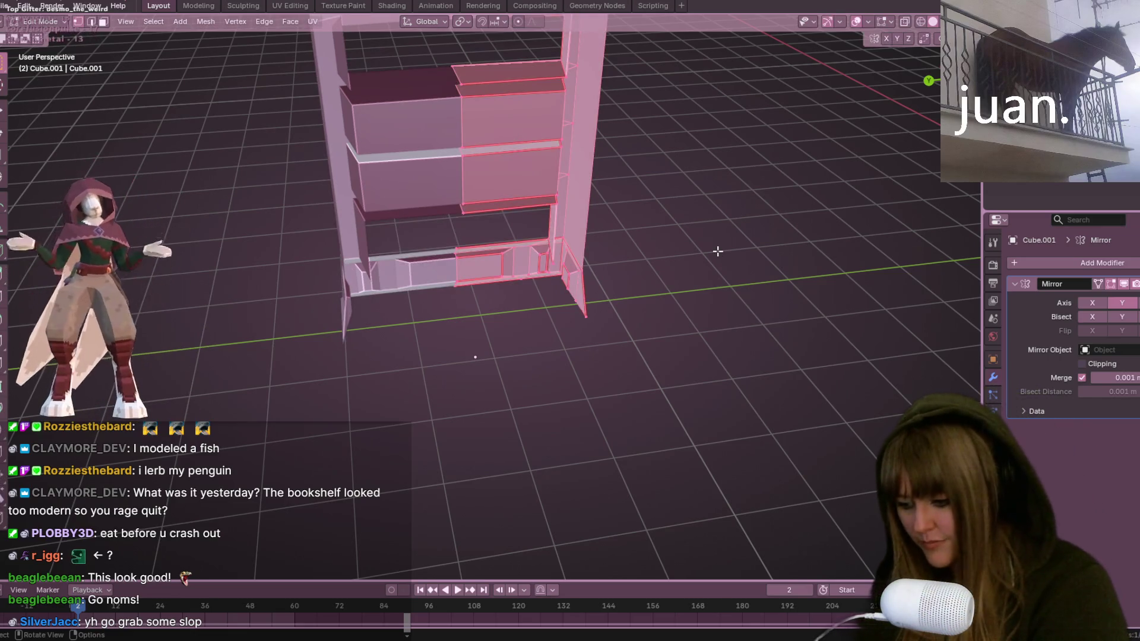
key(alt+h)
mouse_move(728, 242)
middle_down()
mouse_move(693, 226)
mouse_move(718, 201)
middle_up()
middle_drag(559, 105, 624, 120)
click(935, 102)
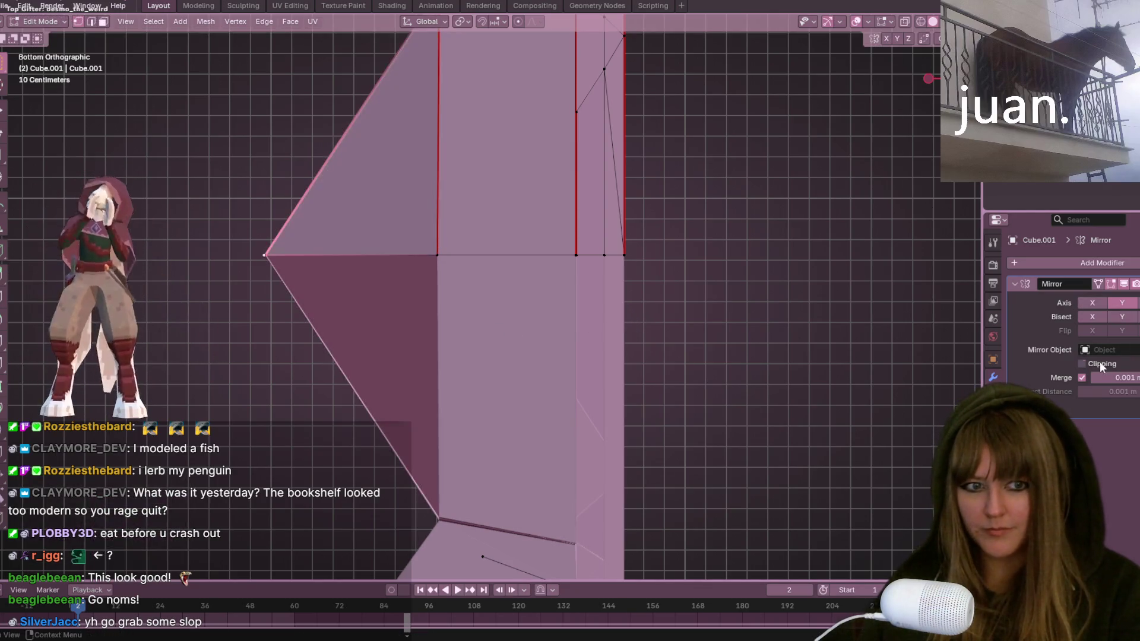
Step: Pull the stretched face back, then level the top middle vertex with the top edge in side view
click(529, 220)
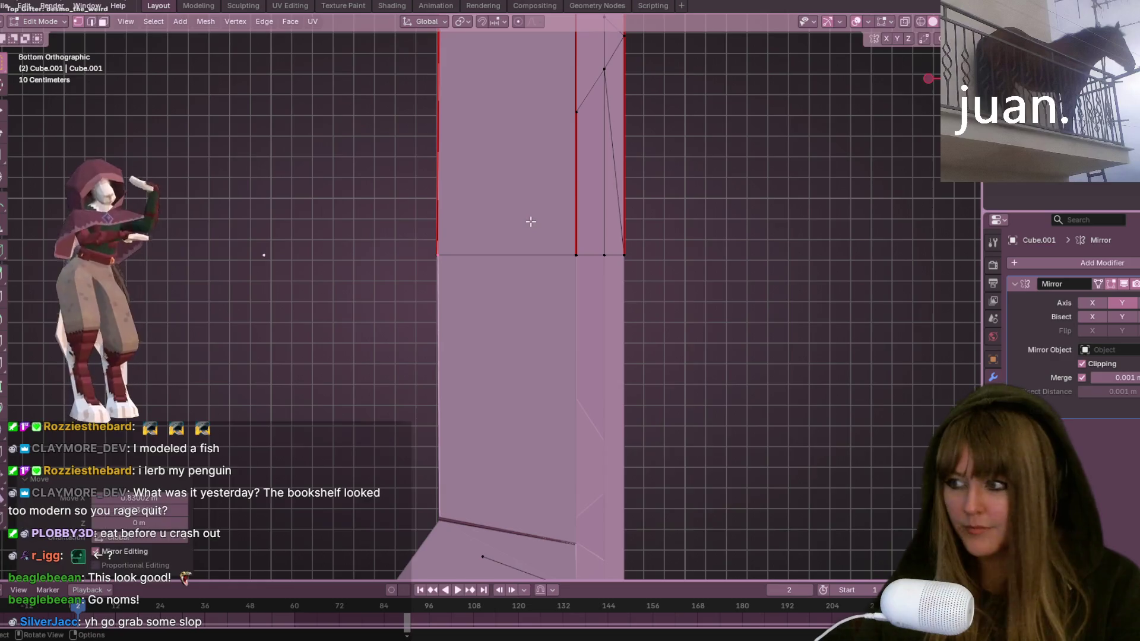
scroll(537, 231, down, 2)
middle_drag(539, 234, 710, 397)
key(ctrl+KP_3)
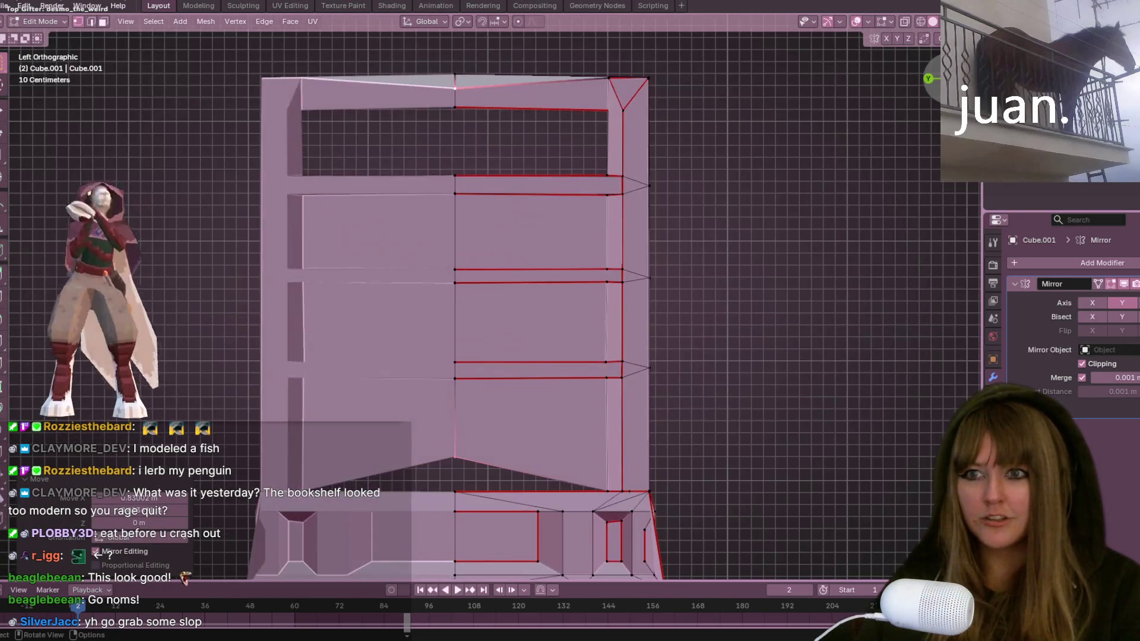
key(g)
click(469, 312)
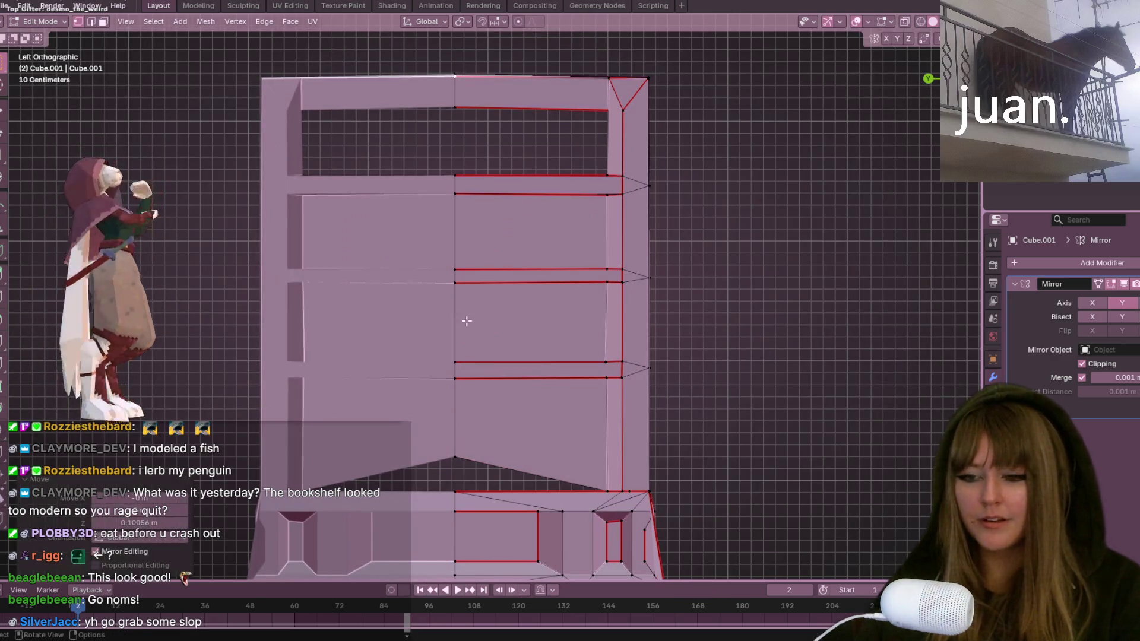
Step: Move the selected vertices near the base vertically into place
shift+middle_drag(460, 449, 449, 280)
key(g)
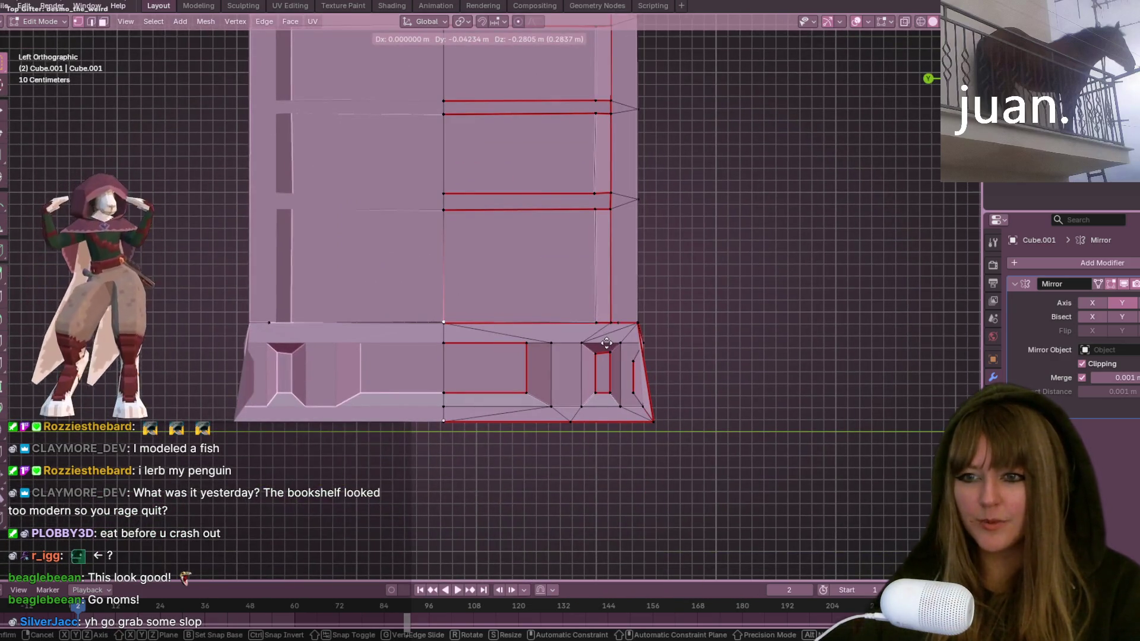
click(606, 344)
scroll(606, 344, down, 5)
mouse_move(651, 262)
middle_down()
mouse_move(657, 377)
mouse_move(570, 242)
mouse_move(579, 328)
mouse_move(434, 377)
middle_up()
Step: Reposition the selected bottom vertices of the base from a flat side view
scroll(579, 327, up, 4)
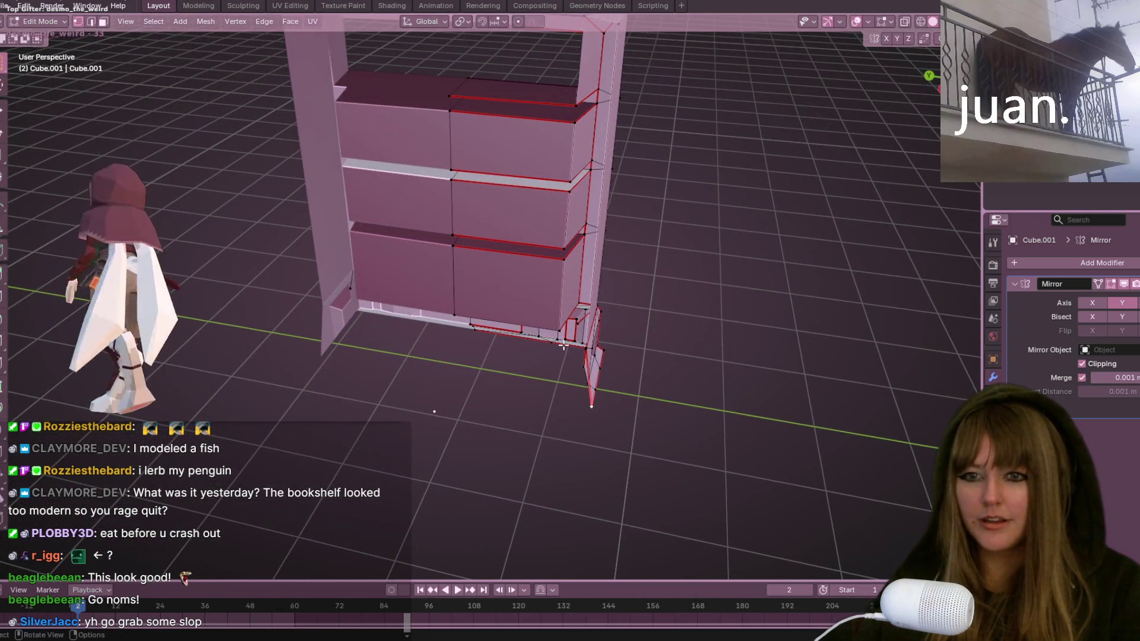
middle_drag(561, 341, 595, 276)
alt+middle_drag(435, 401, 451, 380)
scroll(796, 307, up, 4)
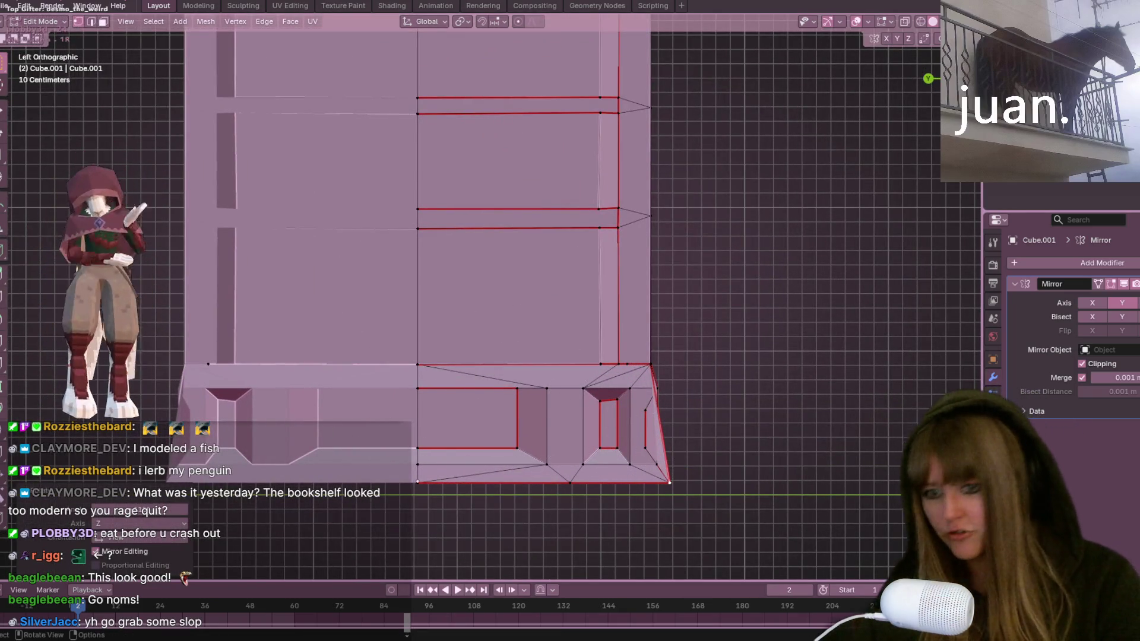
key(g)
click(669, 505)
Step: Select a single base vertex and zoom out to a high angled view of the bookshelf
middle_drag(669, 505, 676, 487)
click(677, 417)
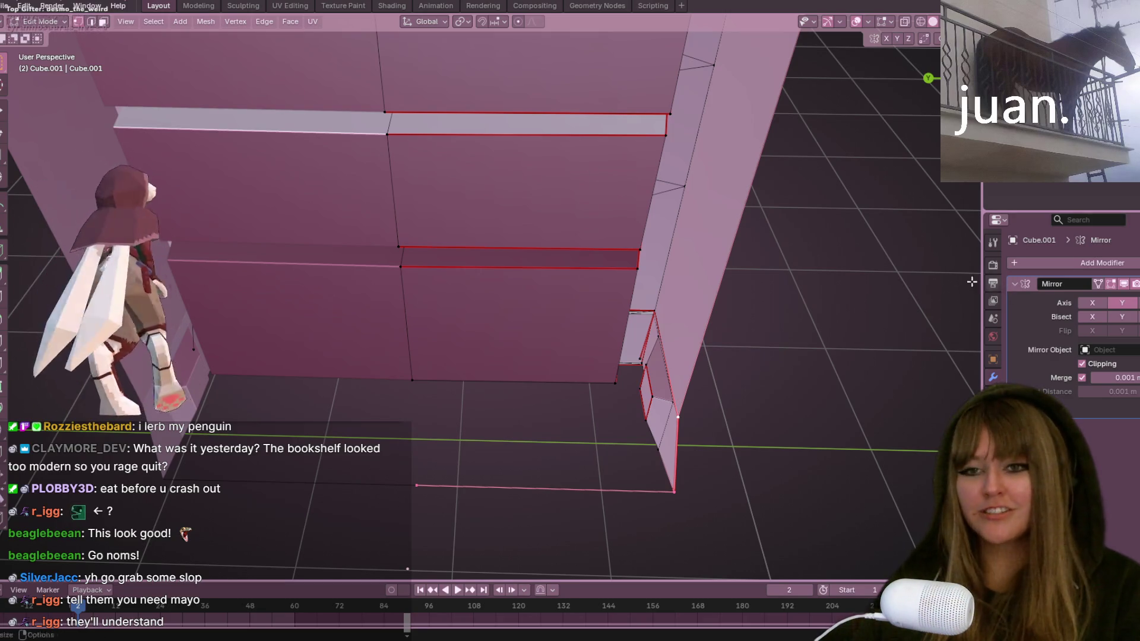
scroll(689, 297, down, 8)
mouse_move(698, 178)
middle_down()
mouse_move(708, 382)
mouse_move(698, 386)
mouse_move(924, 412)
mouse_move(896, 384)
mouse_move(692, 313)
middle_up()
mouse_move(642, 364)
middle_down()
mouse_move(750, 343)
mouse_move(768, 260)
mouse_move(762, 234)
middle_up()
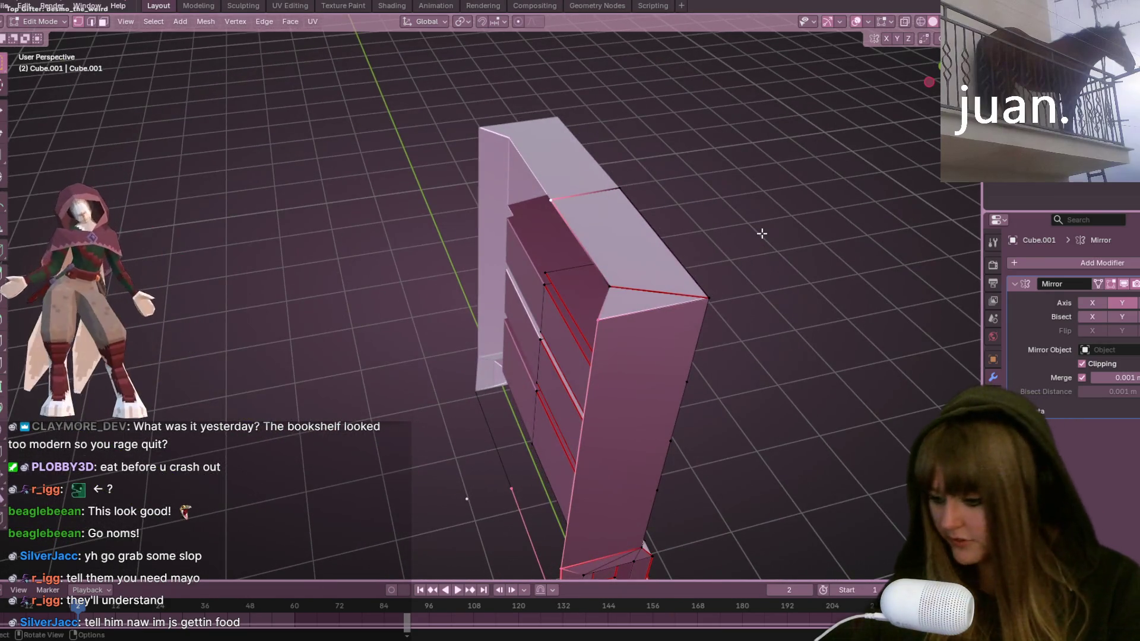
Step: Undo to hide the shelves and adjust the selected corner vertex from top view
key(ctrl+z)
key(KP_7)
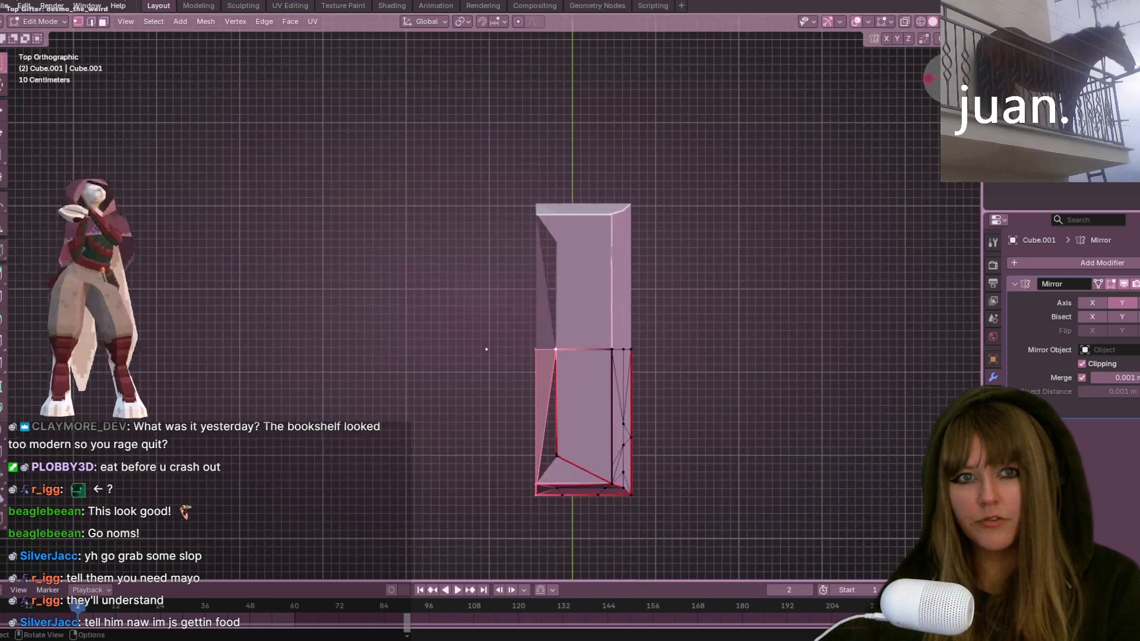
scroll(584, 355, up, 4)
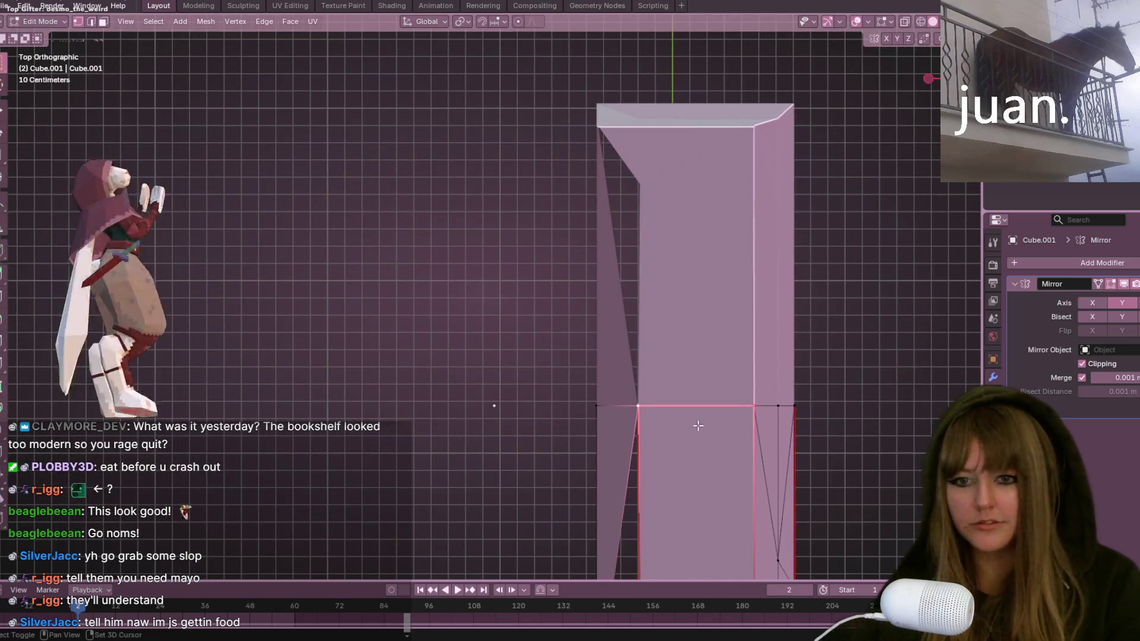
key(g)
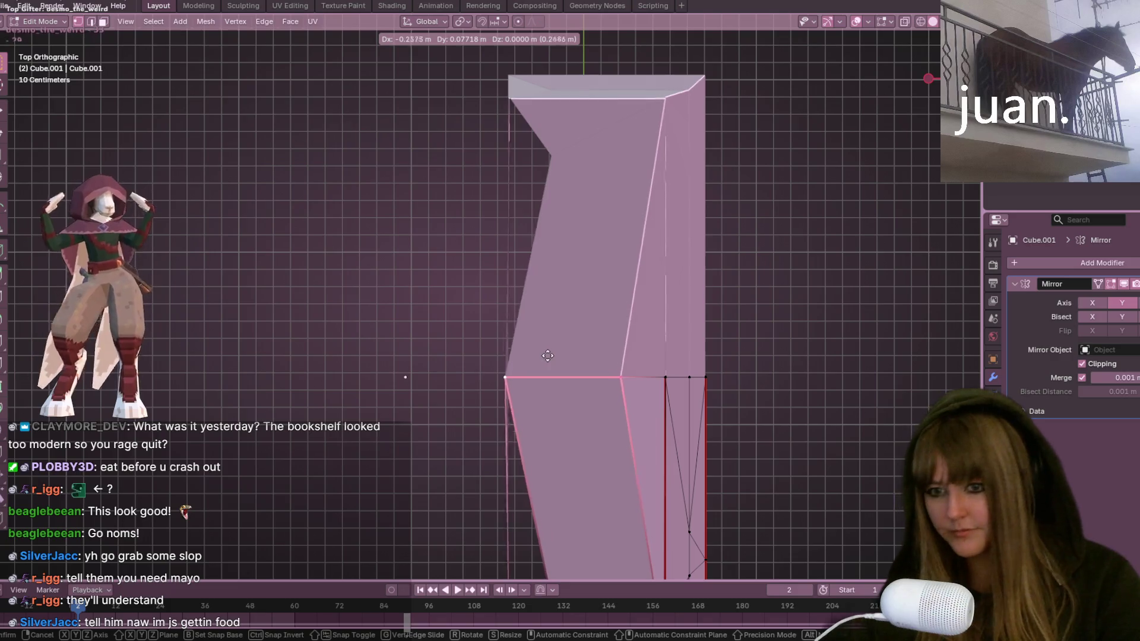
click(547, 335)
middle_drag(547, 335, 896, 87)
Step: Move only the side panel's top-left vertex further left so the side slants
key(KP_7)
scroll(566, 279, up, 3)
shift+click(496, 221)
mouse_move(419, 245)
shift+middle_down()
mouse_move(395, 293)
mouse_move(411, 321)
shift+middle_up()
key(g)
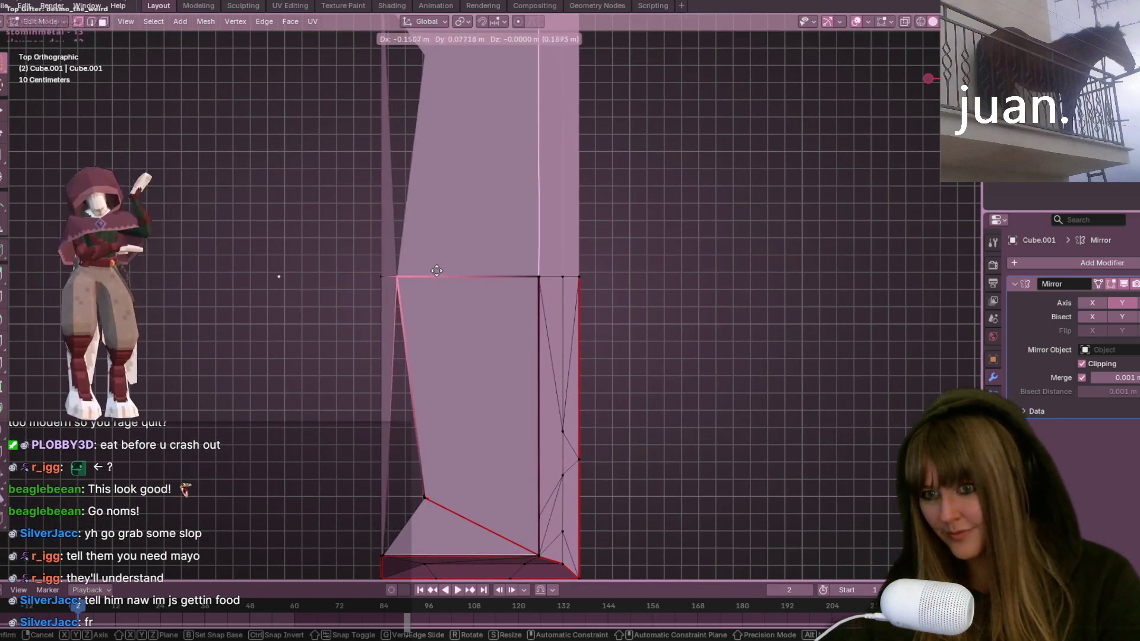
click(424, 244)
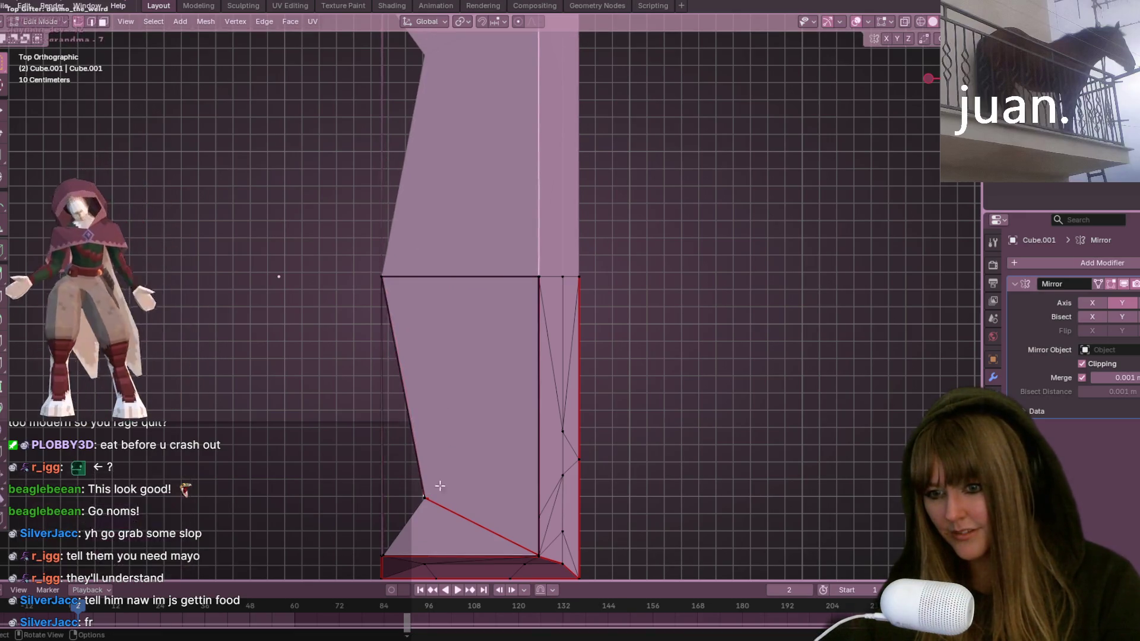
middle_drag(483, 520, 591, 502)
middle_drag(562, 438, 537, 356)
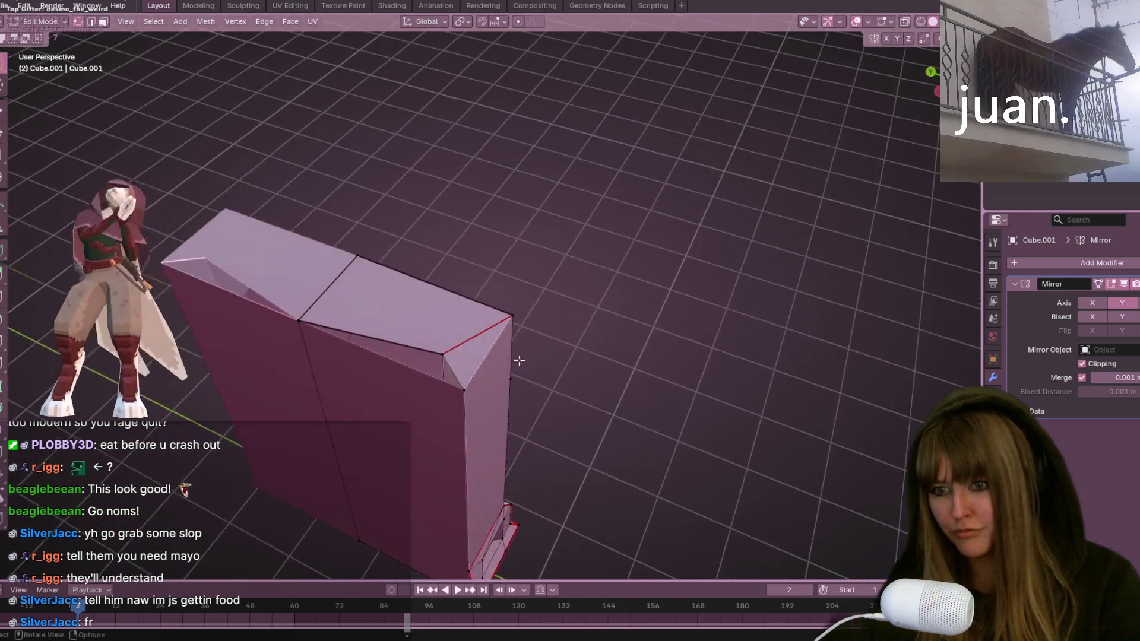
Step: Add the top-left corner vertex to the selection and inspect the box from above and below
shift+click(301, 320)
mouse_move(355, 321)
middle_down()
mouse_move(496, 255)
mouse_move(707, 328)
mouse_move(518, 328)
mouse_move(539, 402)
mouse_move(504, 433)
middle_up()
scroll(535, 380, down, 6)
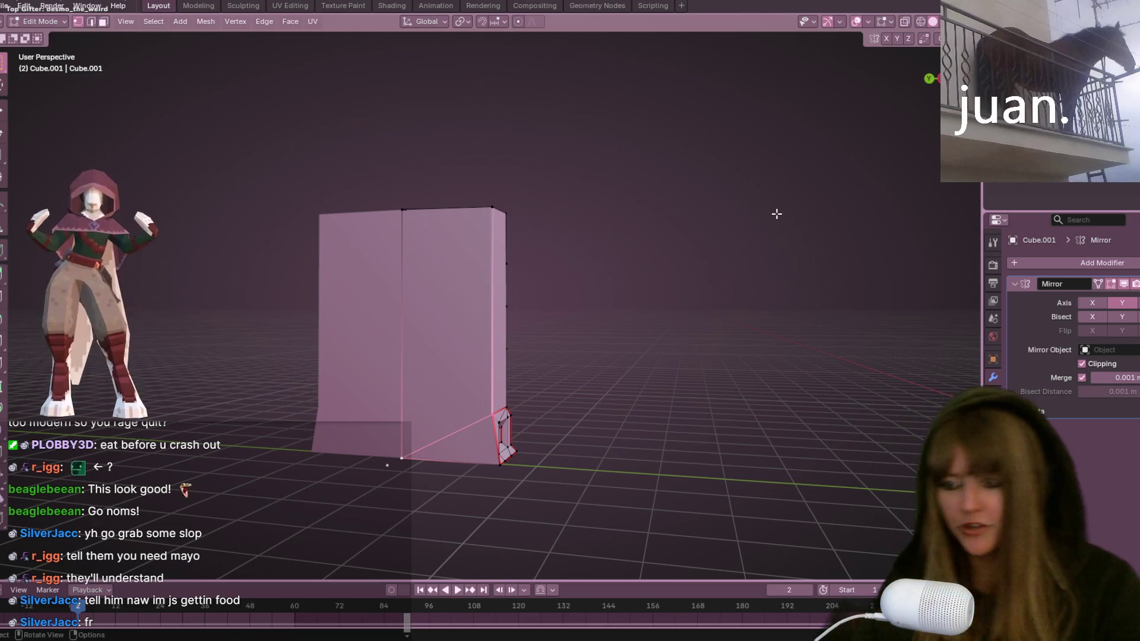
mouse_move(720, 389)
middle_down()
mouse_move(603, 310)
mouse_move(482, 329)
middle_up()
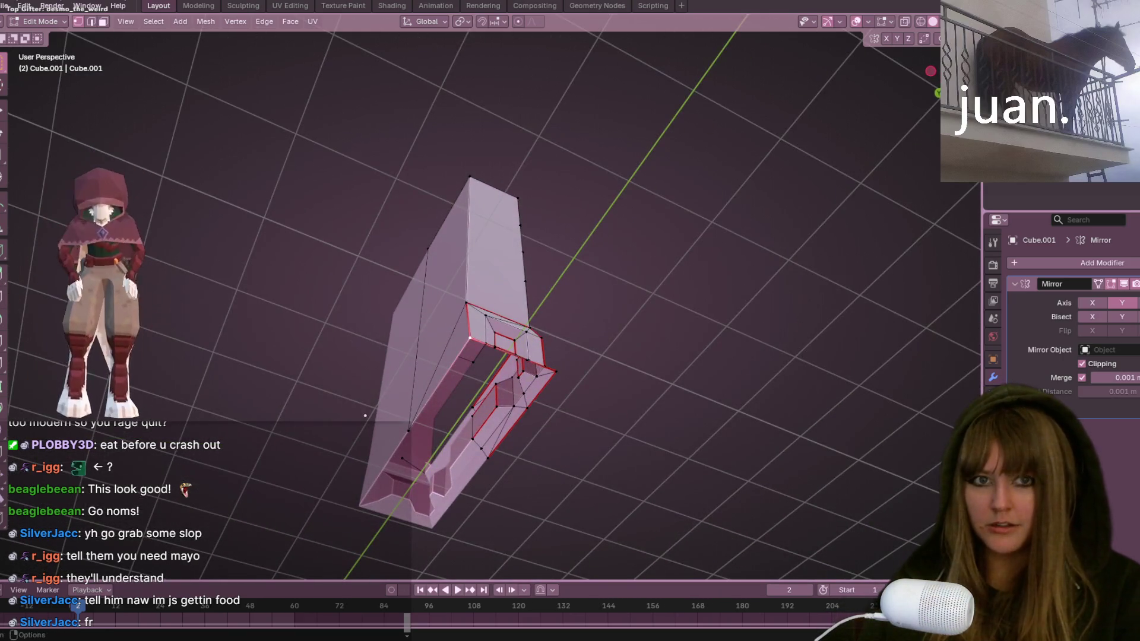
key(ctrl+KP_7)
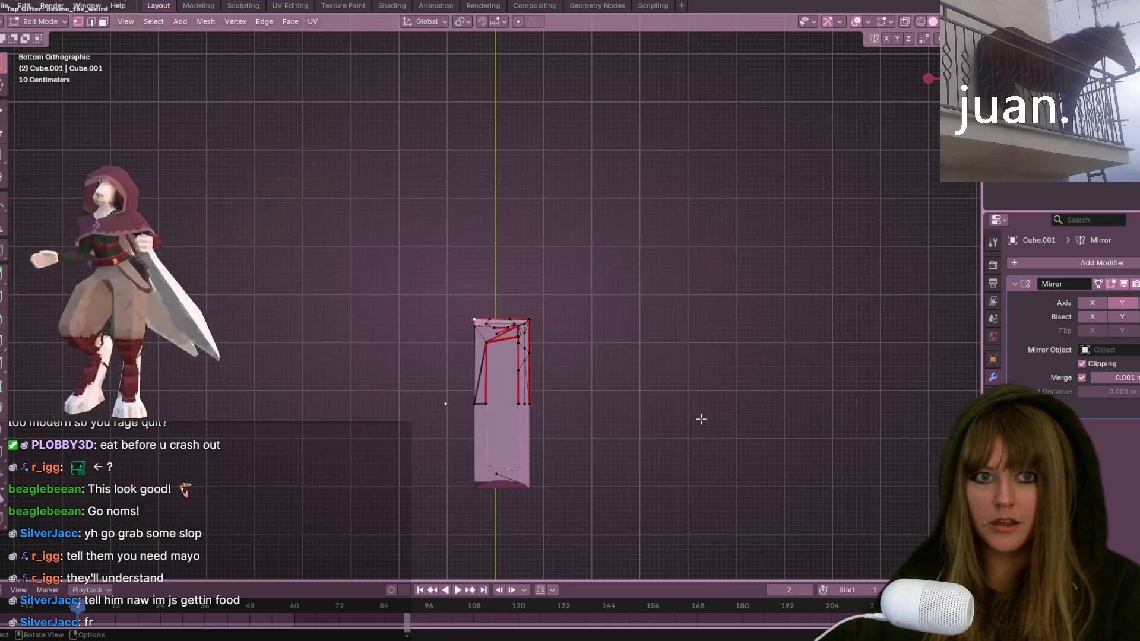
scroll(683, 356, up, 5)
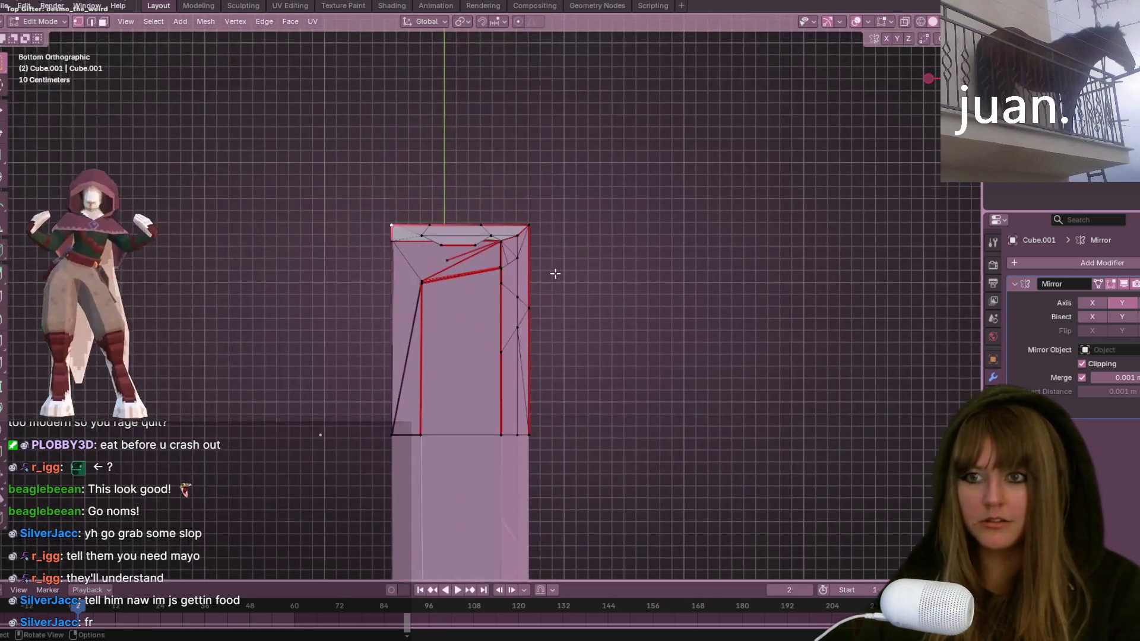
mouse_move(555, 274)
middle_down()
mouse_move(564, 376)
mouse_move(443, 185)
middle_up()
mouse_move(555, 212)
middle_down()
mouse_move(611, 196)
mouse_move(542, 326)
mouse_move(586, 302)
middle_up()
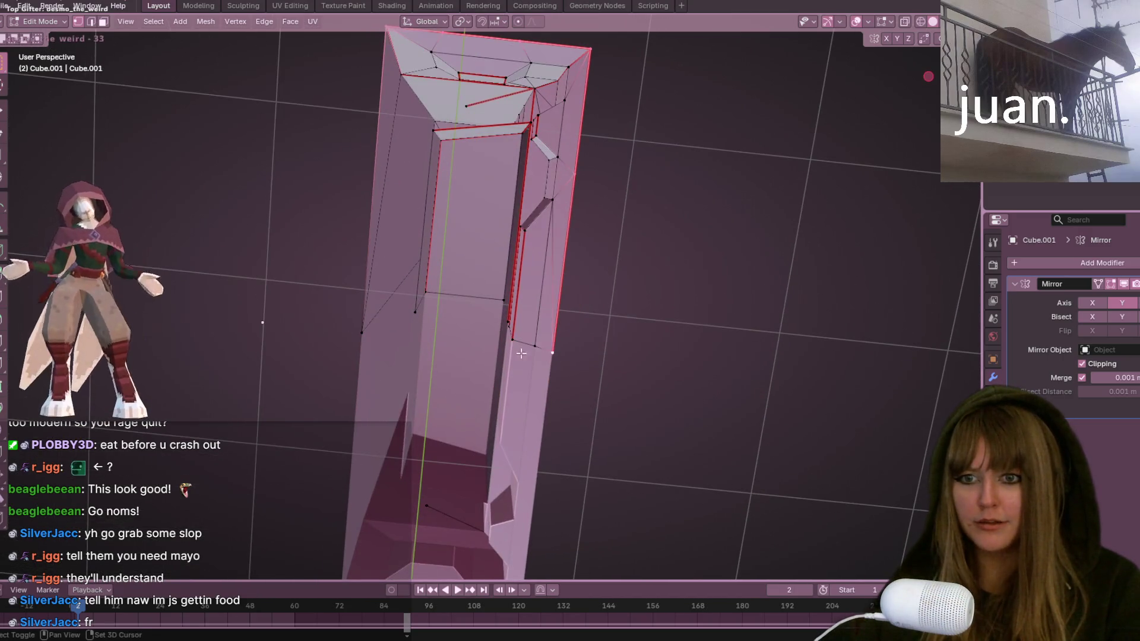
key(ctrl+KP_7)
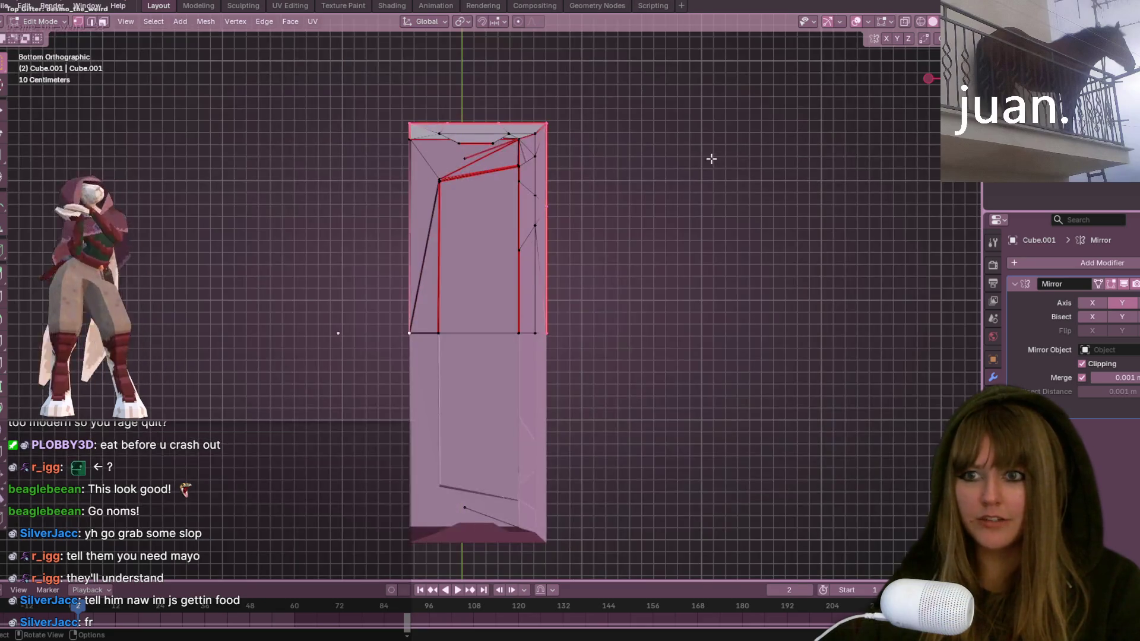
Step: Clear the selection, select the panel's large face, and switch to a side view
click(704, 160)
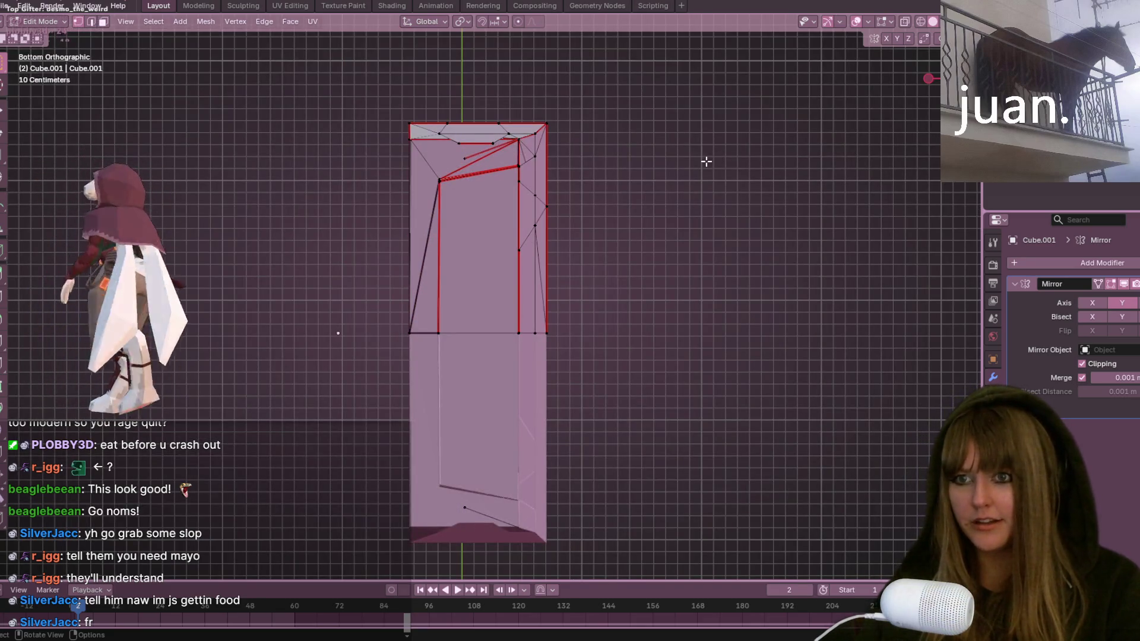
click(510, 214)
mouse_move(510, 214)
middle_down()
mouse_move(674, 232)
mouse_move(687, 282)
middle_up()
middle_drag(481, 176, 534, 205)
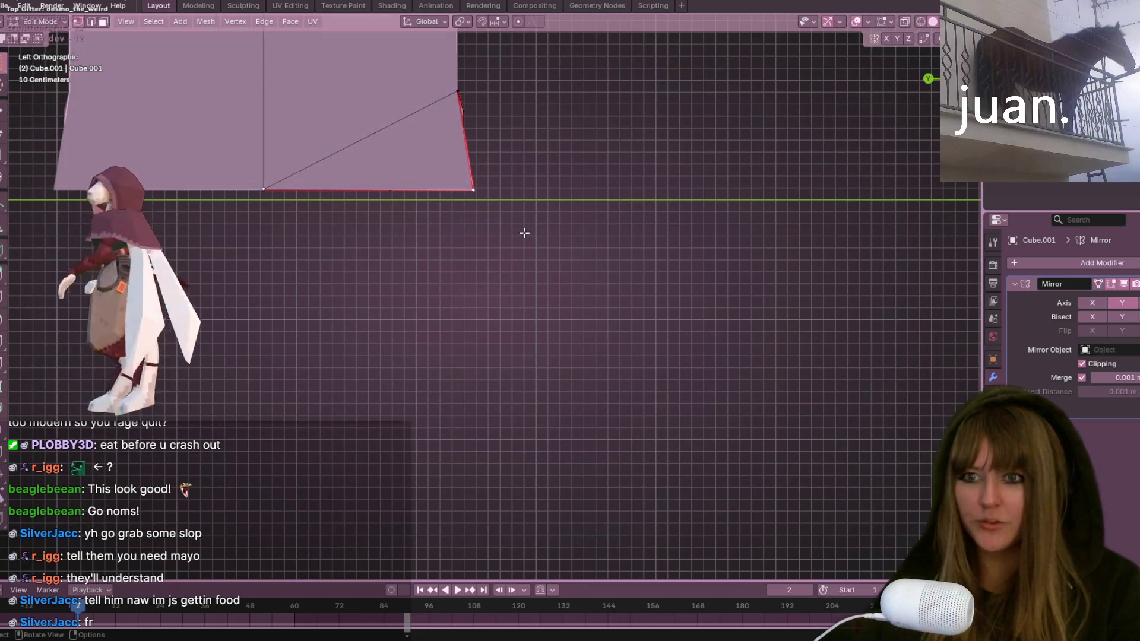
Step: Vertex-slide the bottom corner vertex along its edge with Shift+V
key(shift+v)
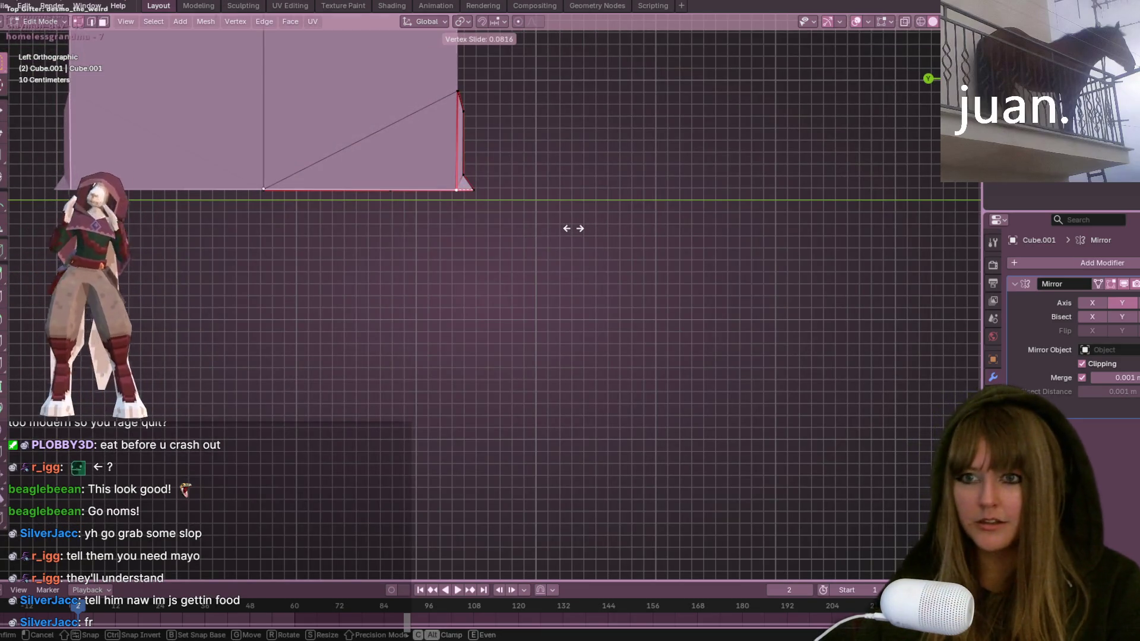
click(600, 213)
mouse_move(609, 209)
middle_down()
mouse_move(495, 186)
mouse_move(603, 140)
mouse_move(590, 92)
mouse_move(896, 90)
mouse_move(737, 127)
middle_up()
scroll(751, 166, up, 1)
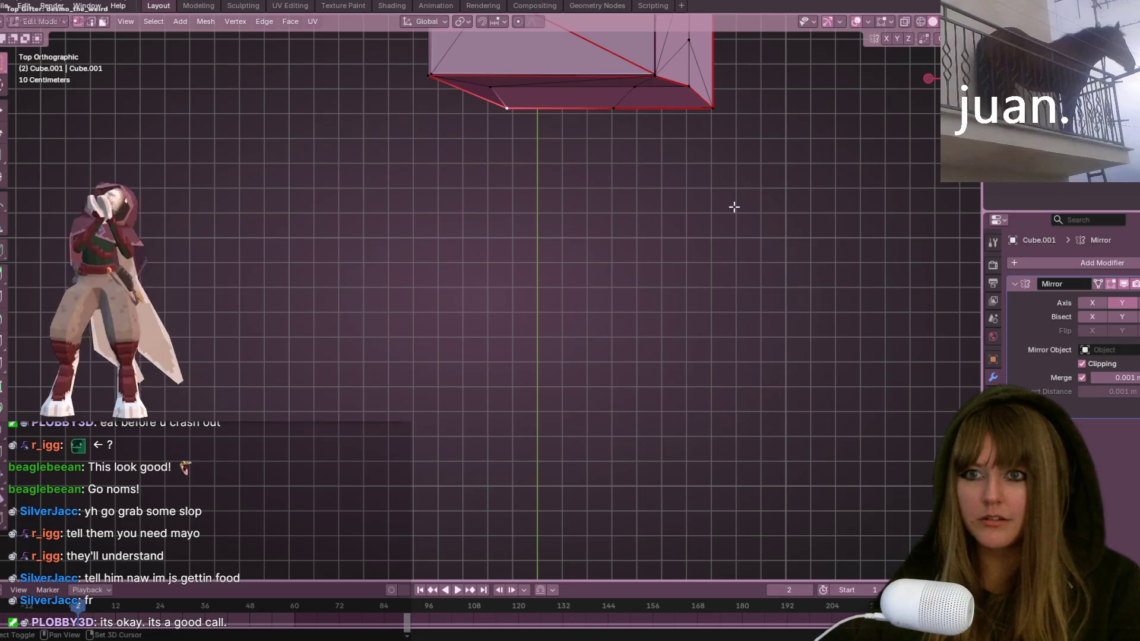
mouse_move(723, 211)
shift+middle_down()
mouse_move(725, 407)
mouse_move(712, 270)
mouse_move(720, 313)
mouse_move(573, 266)
mouse_move(585, 335)
shift+middle_up()
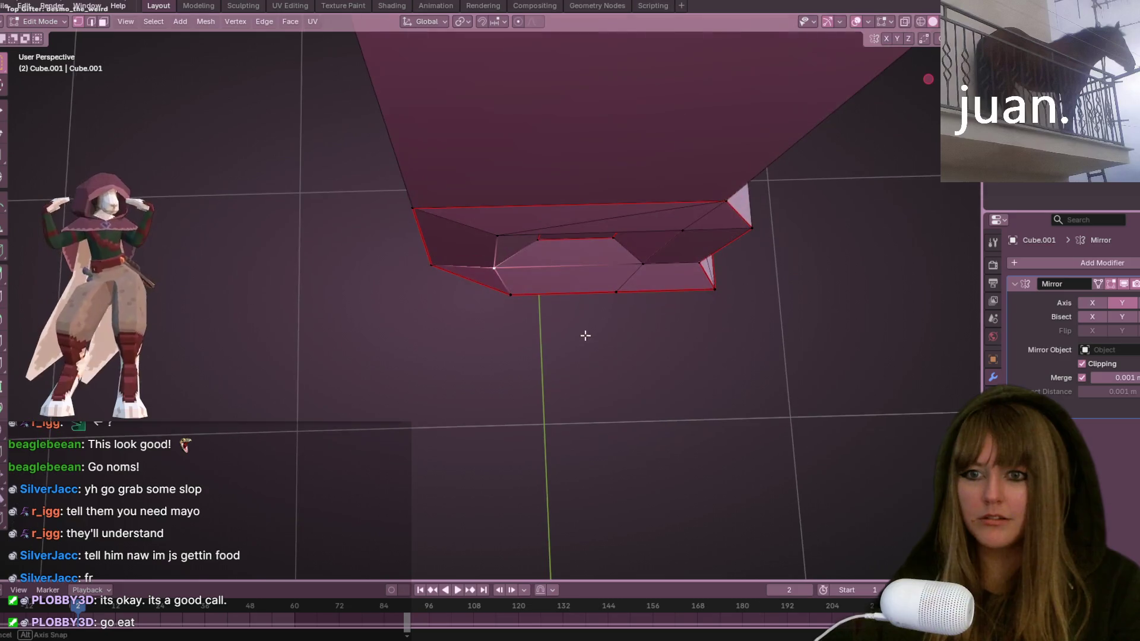
mouse_move(451, 259)
middle_down()
mouse_move(549, 316)
mouse_move(603, 308)
middle_up()
Step: Nudge another corner vertex into place and inspect the mesh from below and front
key(g)
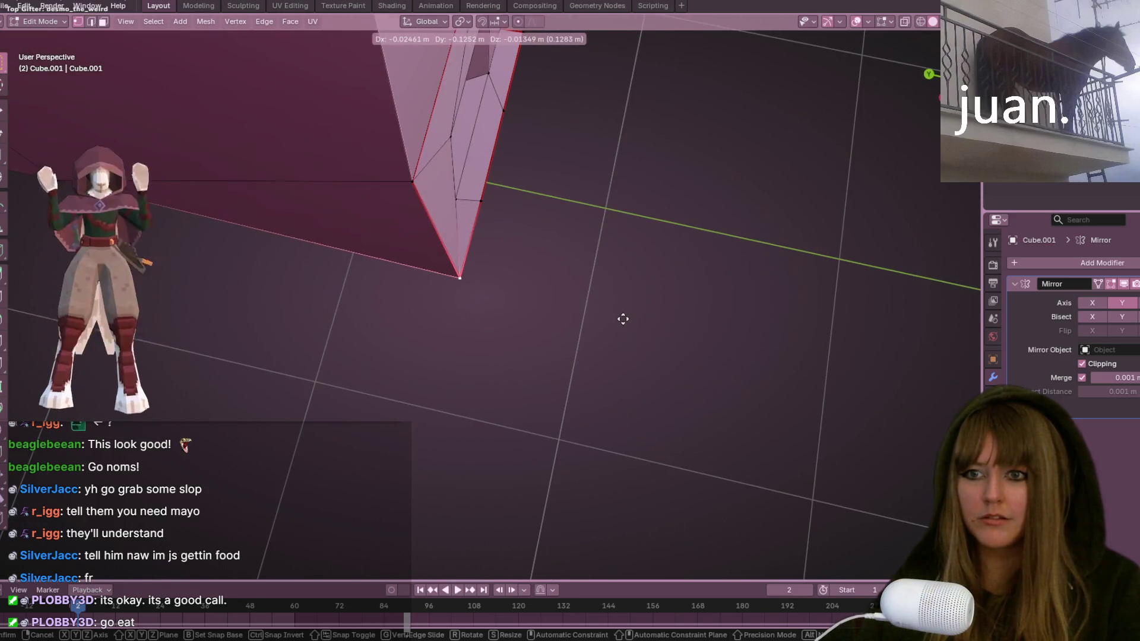
click(748, 317)
mouse_move(748, 317)
middle_down()
mouse_move(730, 176)
mouse_move(746, 193)
mouse_move(619, 80)
mouse_move(635, 89)
mouse_move(644, 143)
mouse_move(653, 102)
middle_up()
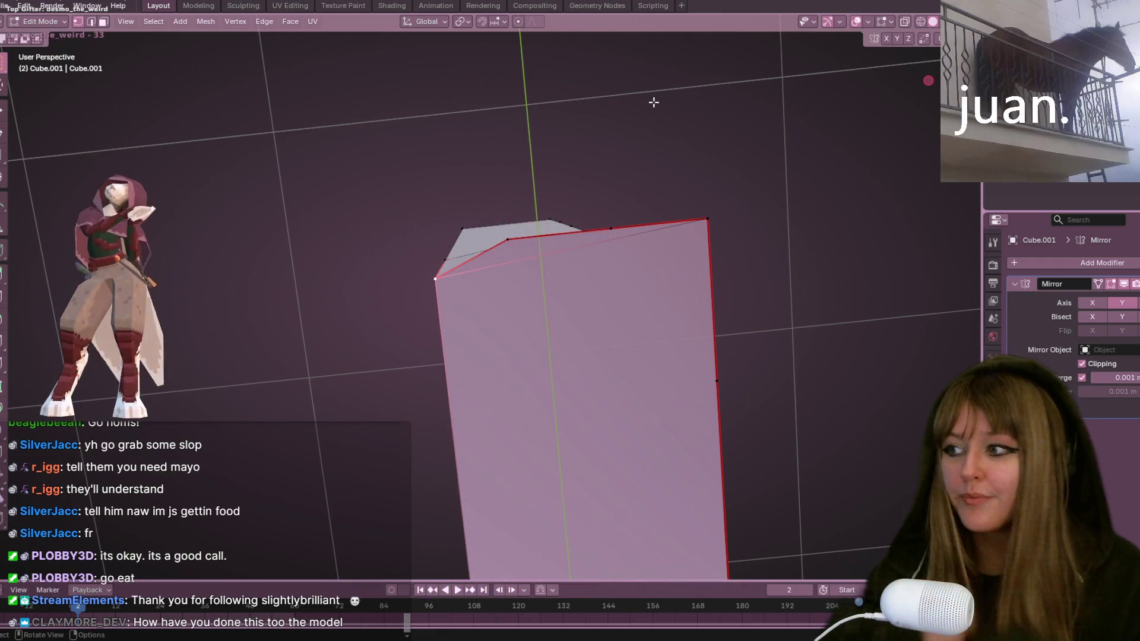
mouse_move(668, 250)
middle_down()
mouse_move(656, 478)
mouse_move(751, 394)
mouse_move(729, 331)
mouse_move(631, 272)
mouse_move(700, 293)
mouse_move(768, 270)
mouse_move(725, 193)
mouse_move(763, 214)
mouse_move(801, 308)
mouse_move(805, 212)
middle_up()
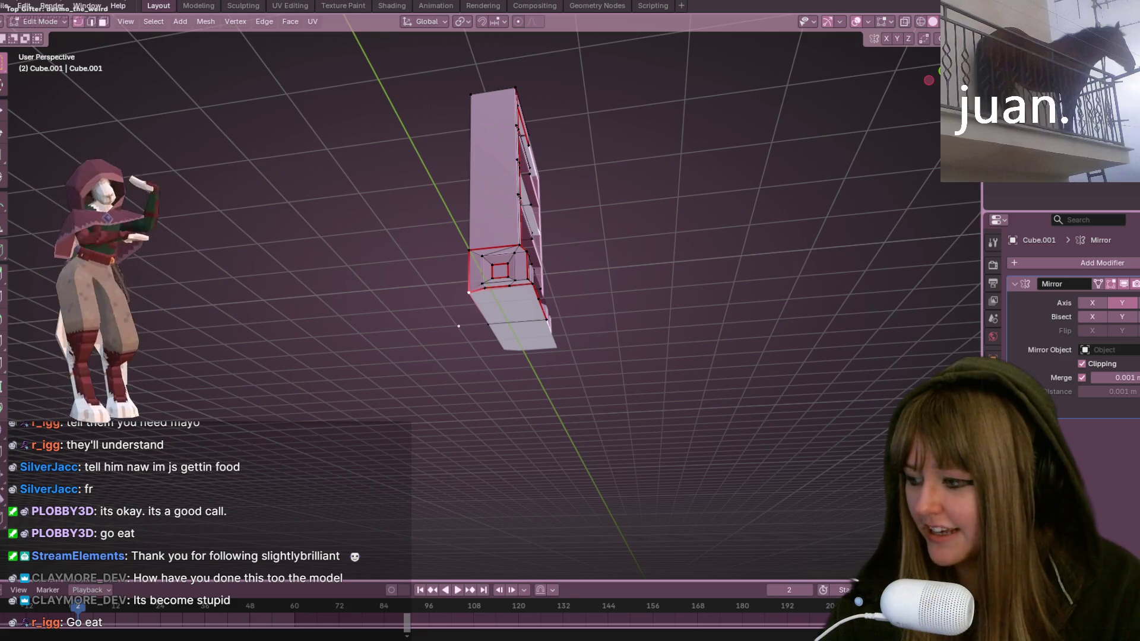
mouse_move(301, 223)
middle_down()
mouse_move(475, 256)
mouse_move(608, 443)
mouse_move(679, 407)
mouse_move(713, 285)
mouse_move(645, 545)
middle_up()
Step: Save Bookshelf.blend with Ctrl+S, then minimize the Minecraft and YouTube windows to return to Blender
key(ctrl+s)
key(alt+Tab)
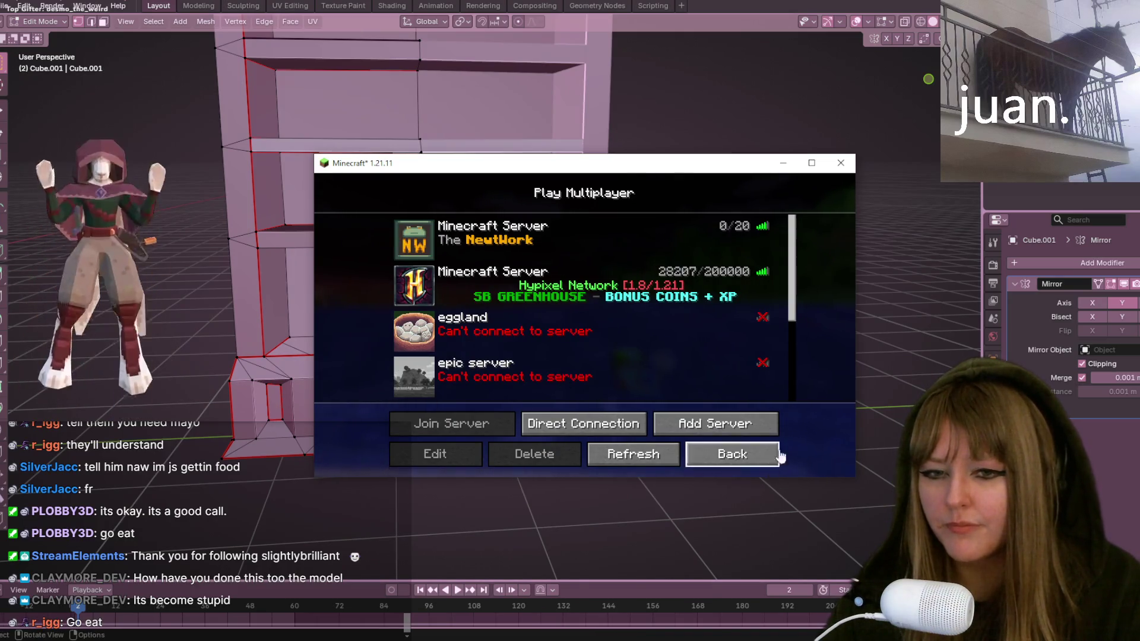
click(784, 163)
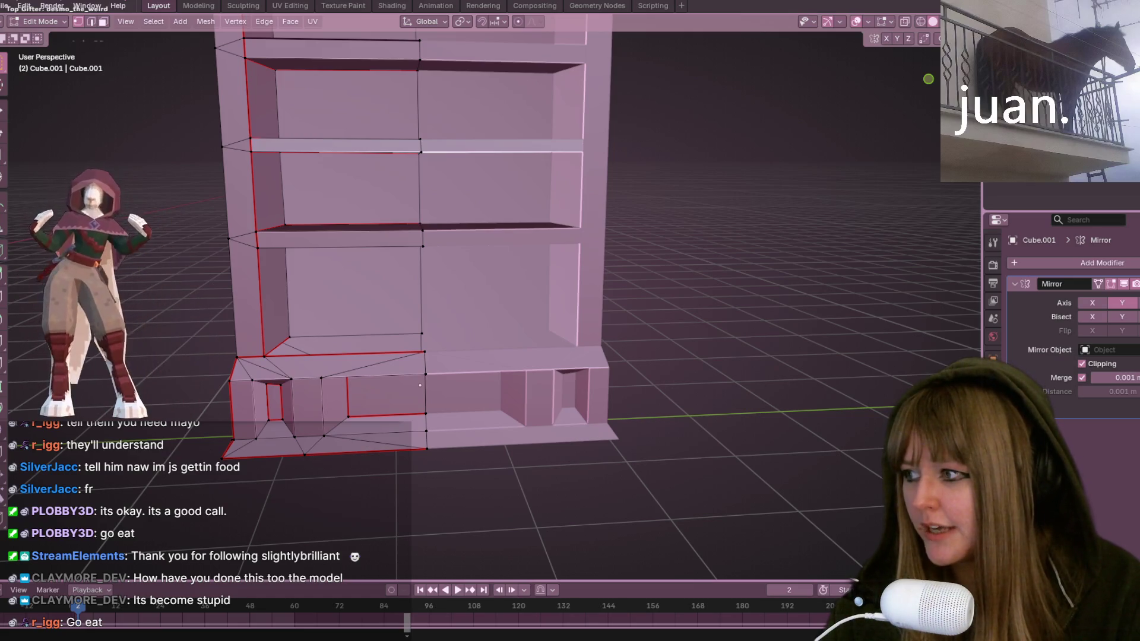
key(alt+Tab)
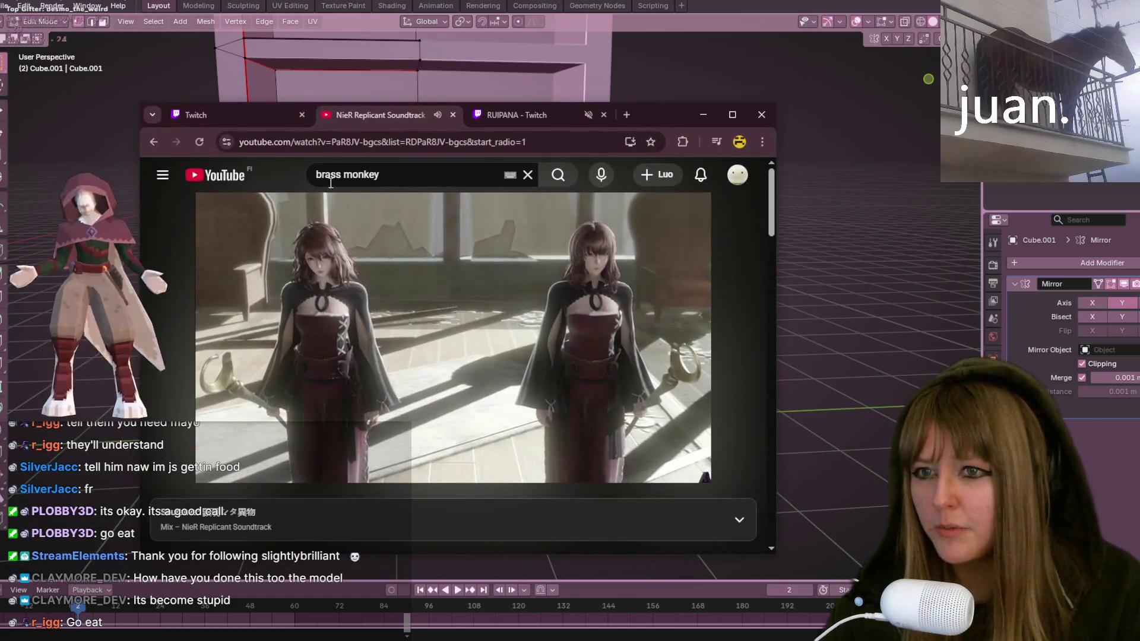
click(703, 114)
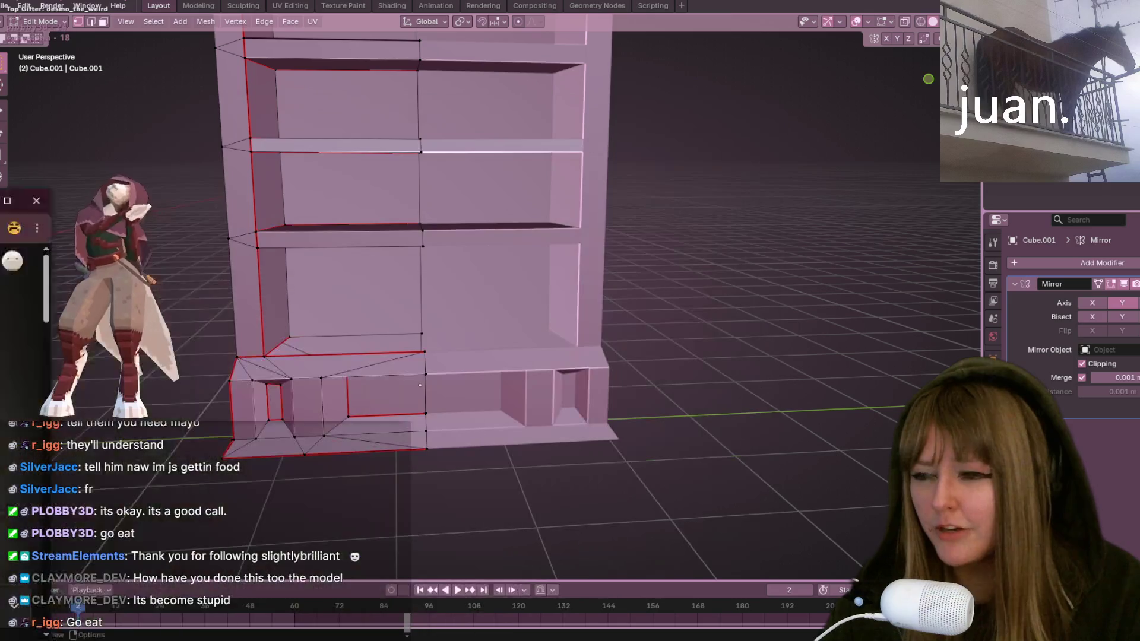